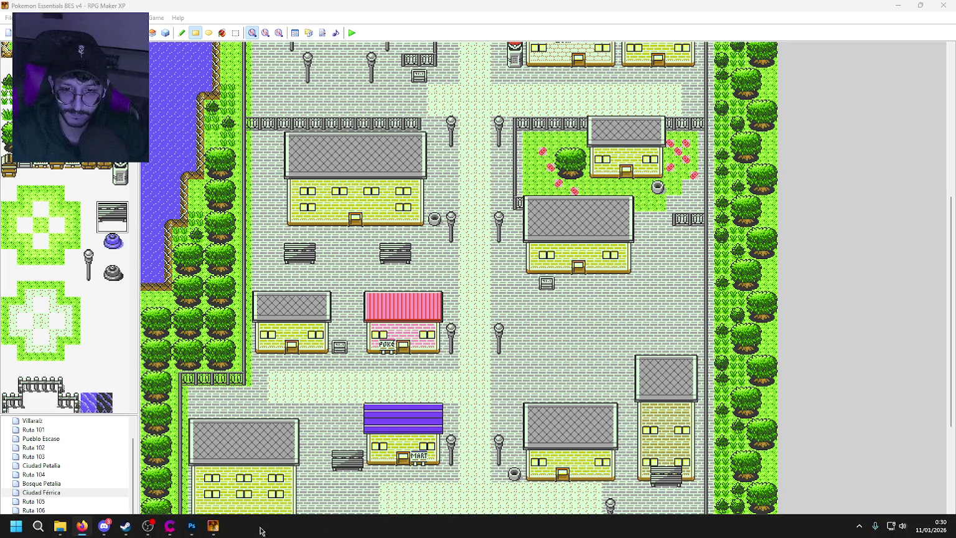
# Bring the Photoshop tileset in front of the RPG Maker map and scroll through it.
pyautogui.click(191, 526)
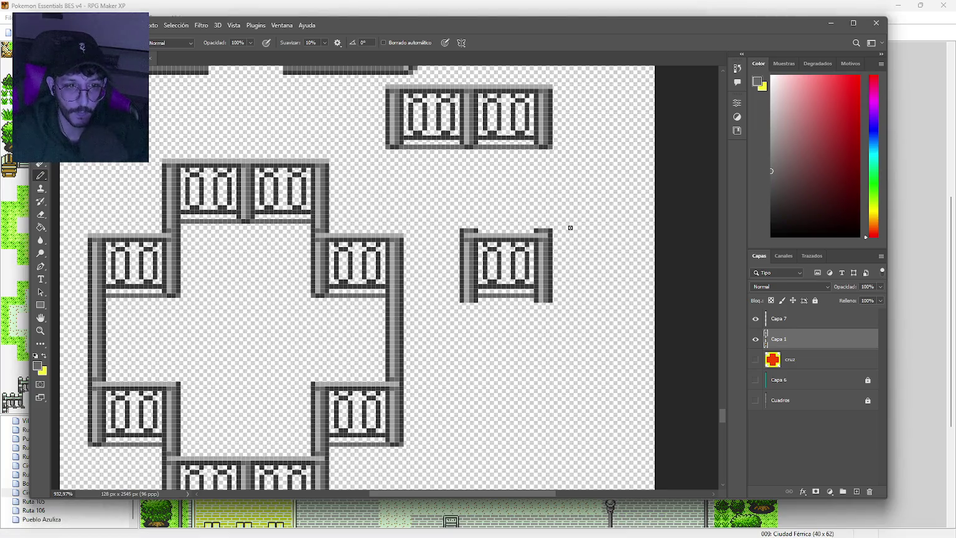
pyautogui.scroll(-5, 561, 245)
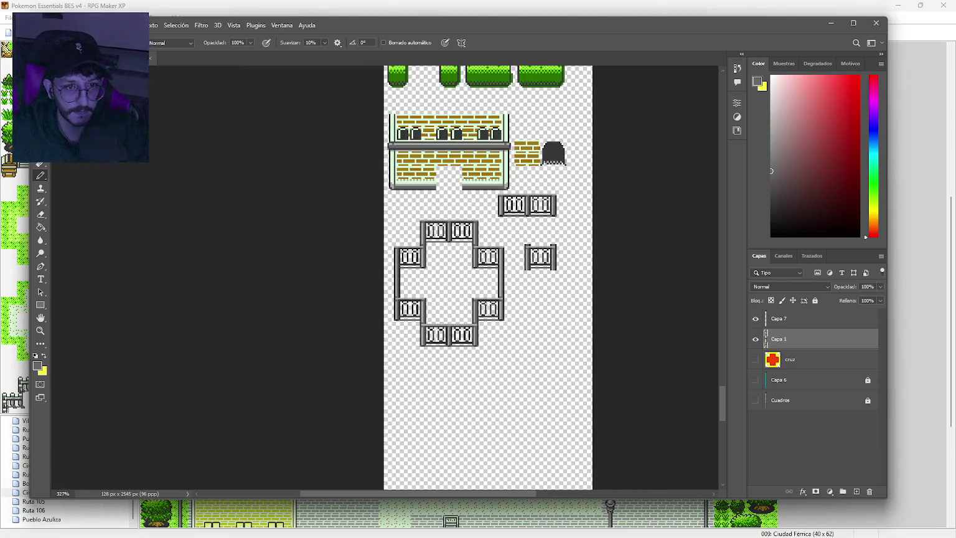
pyautogui.scroll(10, 498, 261)
pyautogui.scroll(10, 484, 268)
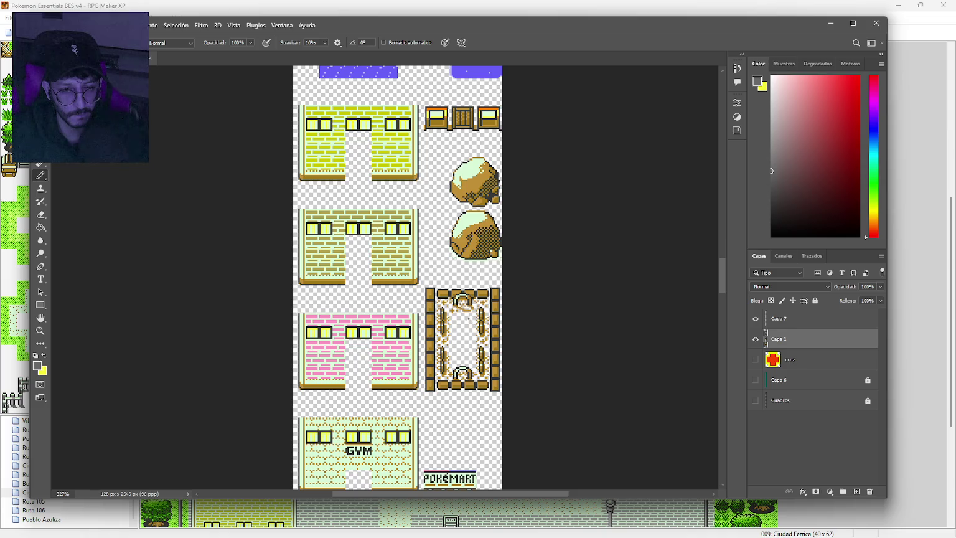
pyautogui.scroll(-15, 405, 369)
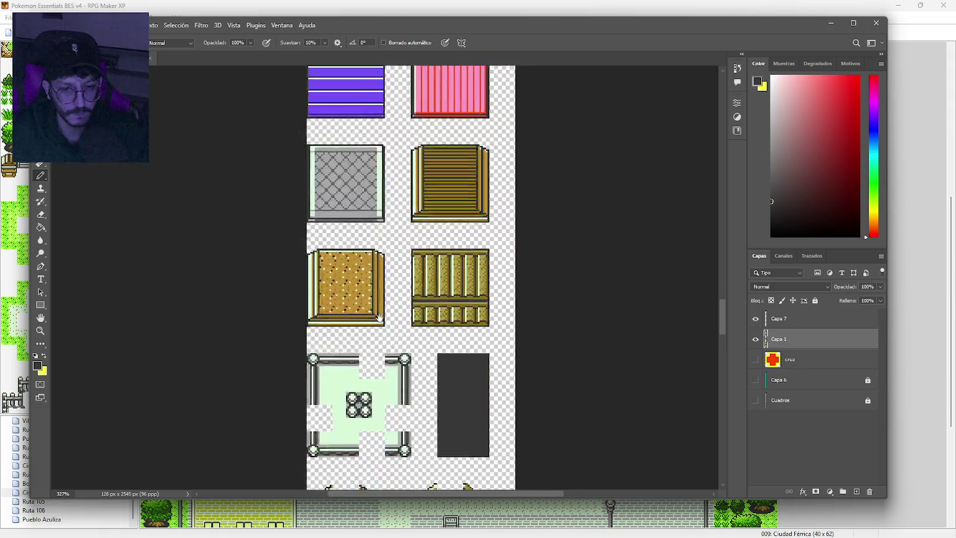
pyautogui.scroll(2, 439, 325)
# Make the Capa 6 and Cuadros checker layers visible behind the fence tiles.
pyautogui.click(756, 380)
pyautogui.click(756, 400)
pyautogui.scroll(5, 508, 357)
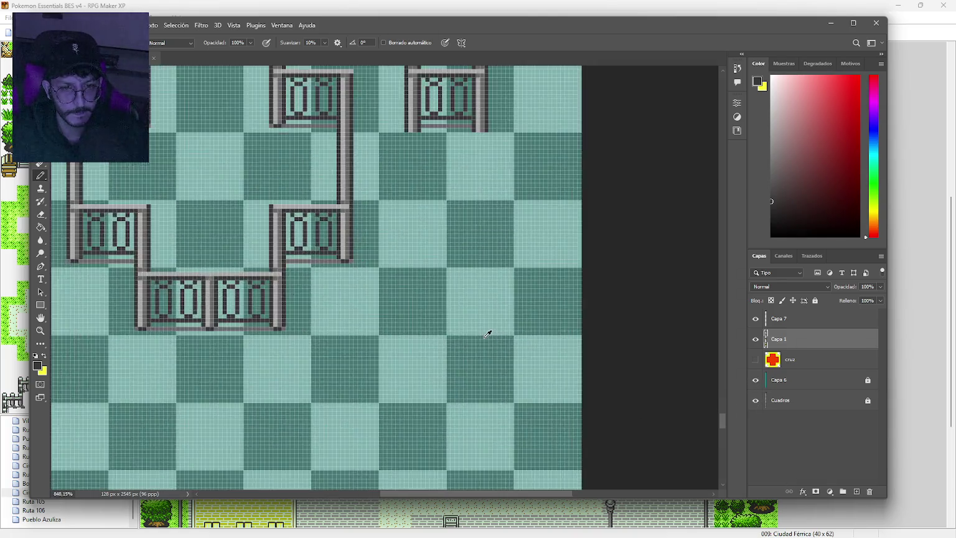
# Turn on horizontal painting symmetry and position its axis over the empty tiles.
pyautogui.moveTo(438, 282); pyautogui.dragTo(429, 269)
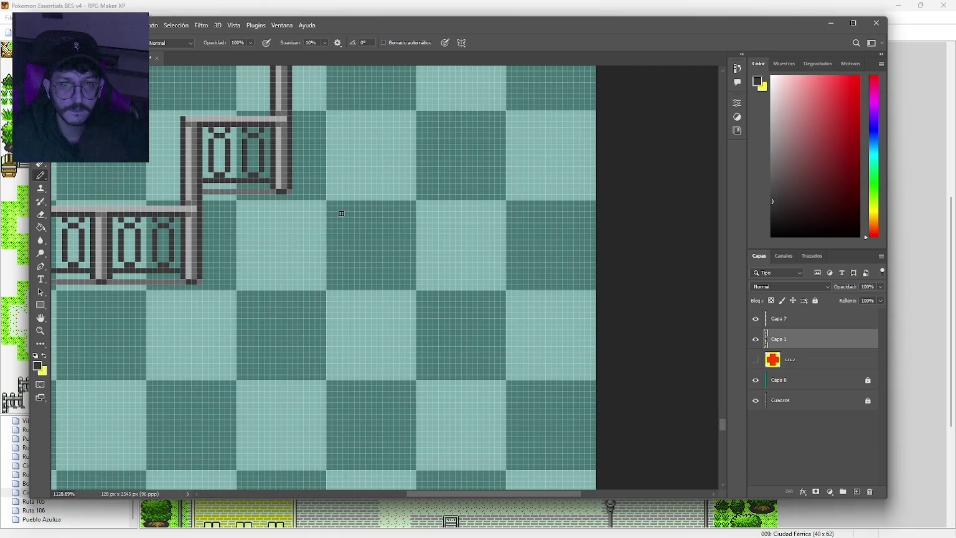
pyautogui.click(462, 43)
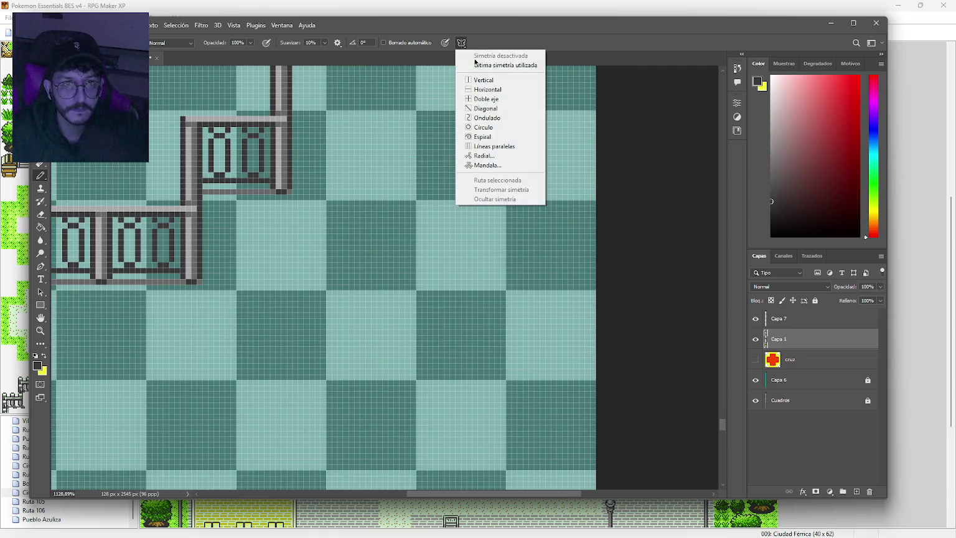
pyautogui.click(492, 88)
pyautogui.moveTo(293, 216)
pyautogui.mouseDown()
pyautogui.moveTo(423, 413)
pyautogui.moveTo(422, 113)
pyautogui.moveTo(424, 238)
pyautogui.moveTo(404, 98)
pyautogui.moveTo(404, 247)
pyautogui.moveTo(395, 180)
pyautogui.moveTo(424, 357)
pyautogui.moveTo(419, 164)
pyautogui.moveTo(430, 341)
pyautogui.moveTo(425, 213)
pyautogui.mouseUp()
pyautogui.scroll(-10, 425, 213)
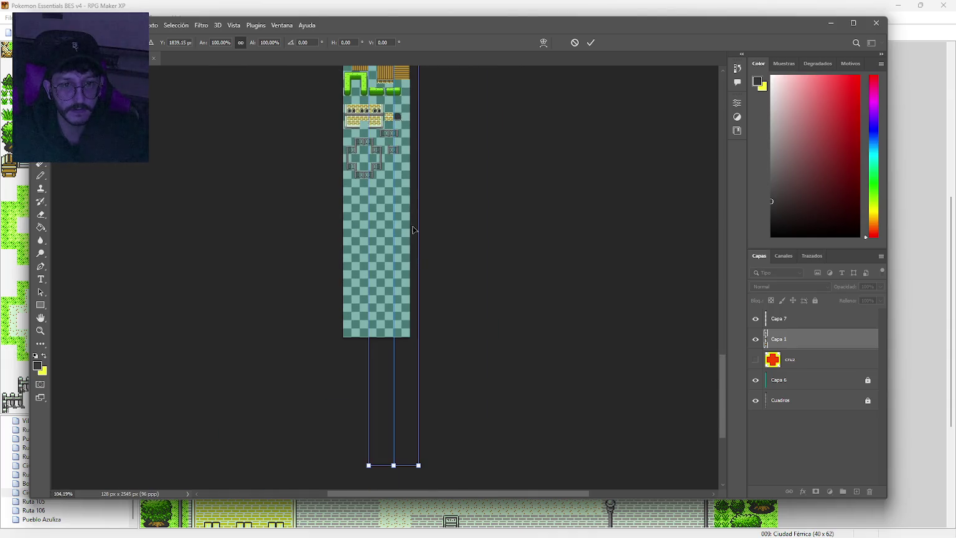
pyautogui.moveTo(394, 183)
pyautogui.mouseDown()
pyautogui.moveTo(378, 367)
pyautogui.moveTo(374, 185)
pyautogui.moveTo(385, 254)
pyautogui.moveTo(393, 181)
pyautogui.mouseUp()
pyautogui.scroll(10, 393, 181)
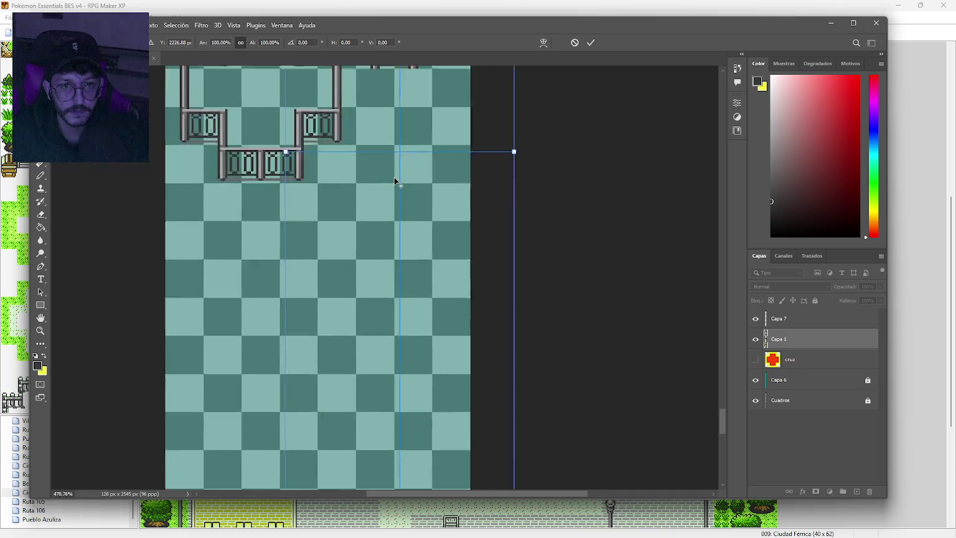
pyautogui.moveTo(401, 135); pyautogui.dragTo(392, 189)
pyautogui.scroll(4, 394, 189)
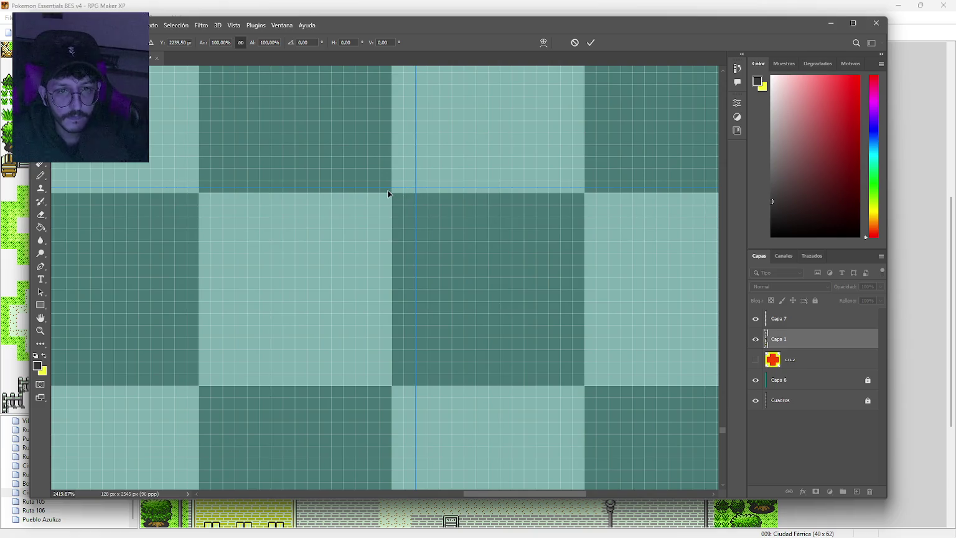
pyautogui.moveTo(425, 194)
pyautogui.mouseDown()
pyautogui.moveTo(418, 224)
pyautogui.moveTo(428, 199)
pyautogui.moveTo(393, 198)
pyautogui.moveTo(393, 227)
pyautogui.moveTo(398, 180)
pyautogui.moveTo(387, 211)
pyautogui.moveTo(379, 388)
pyautogui.mouseUp()
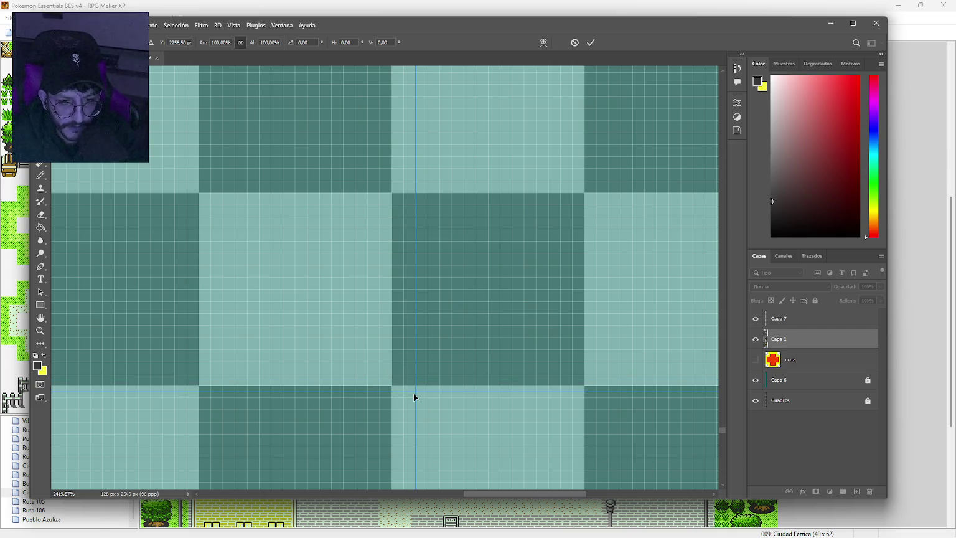
pyautogui.moveTo(424, 389)
pyautogui.mouseDown()
pyautogui.moveTo(417, 381)
pyautogui.moveTo(397, 400)
pyautogui.moveTo(394, 386)
pyautogui.moveTo(395, 403)
pyautogui.mouseUp()
pyautogui.click(574, 43)
# Switch to vertical symmetry, align its axis in the empty checker area, and confirm.
pyautogui.click(461, 42)
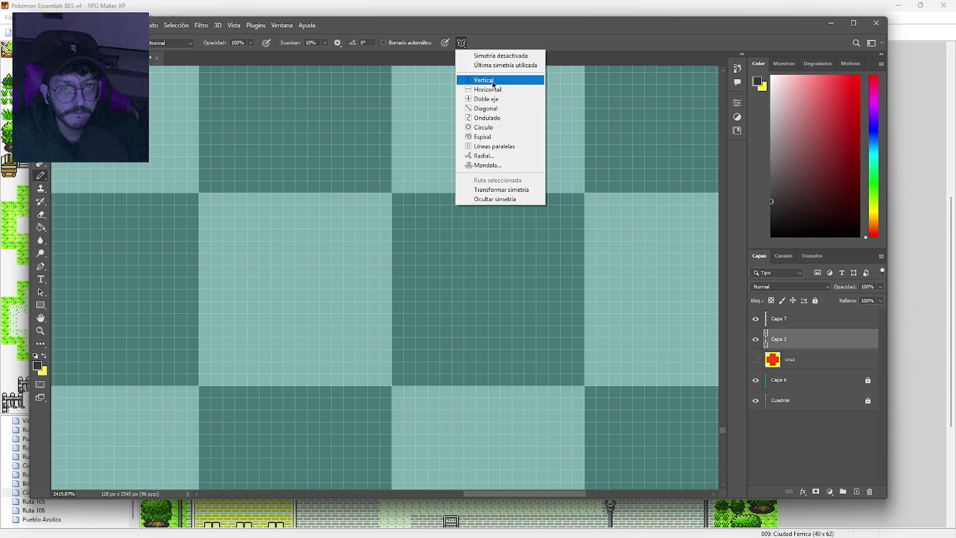
pyautogui.click(490, 80)
pyautogui.scroll(-3, 321, 236)
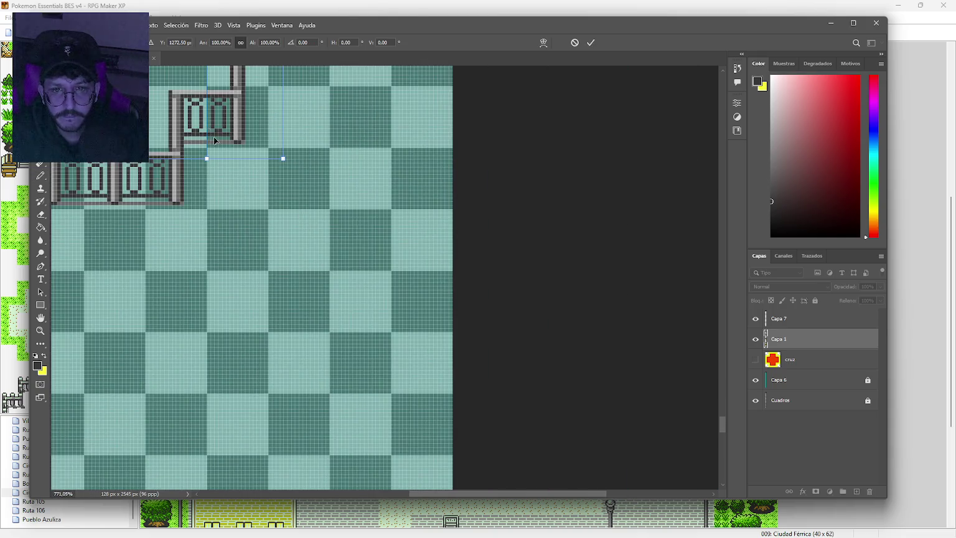
pyautogui.moveTo(209, 107)
pyautogui.mouseDown()
pyautogui.moveTo(315, 264)
pyautogui.moveTo(333, 271)
pyautogui.mouseUp()
pyautogui.scroll(5, 330, 239)
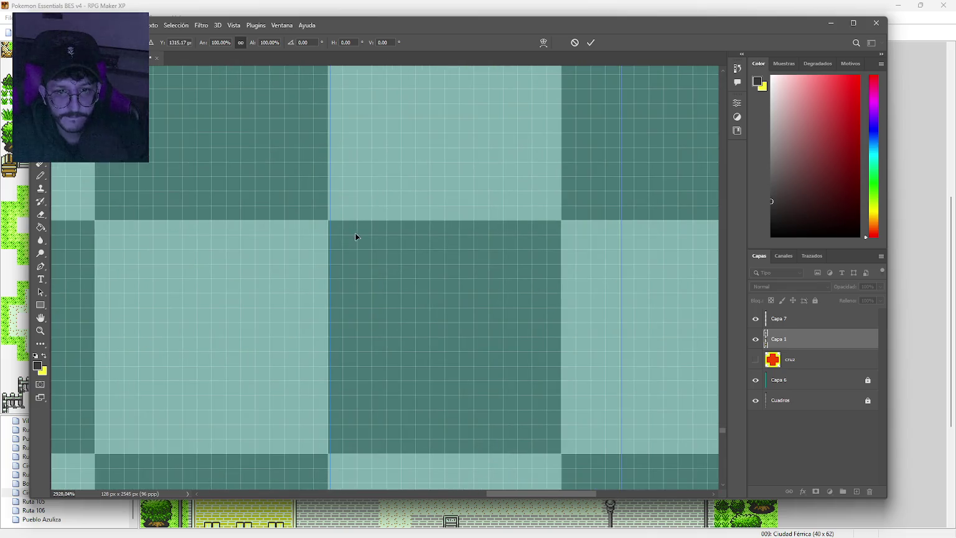
pyautogui.moveTo(353, 238); pyautogui.dragTo(348, 234)
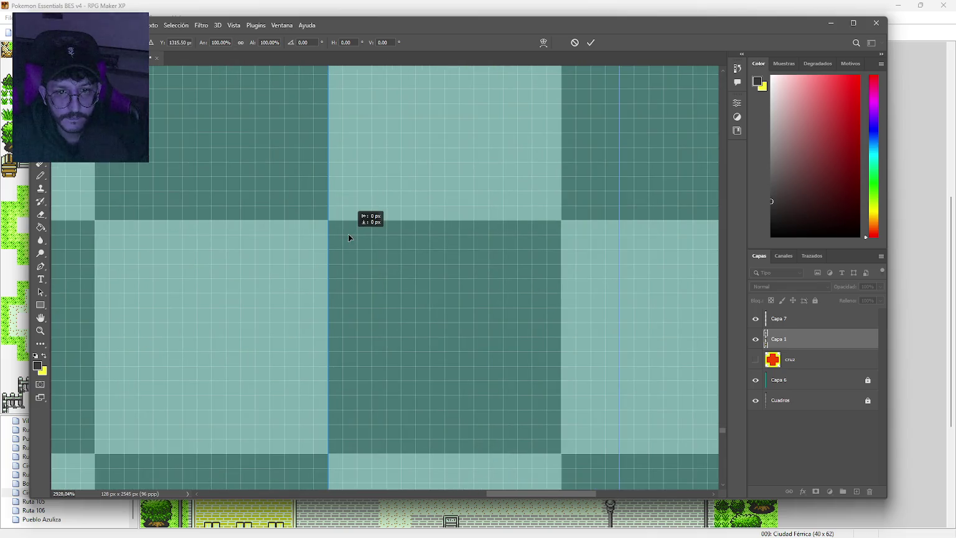
pyautogui.click(590, 42)
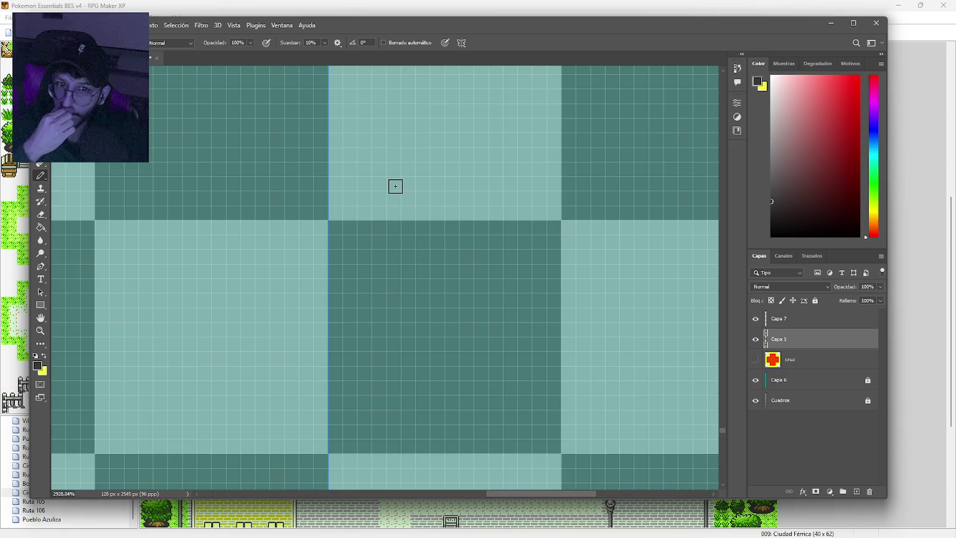
# Draw the outer square's top corners and top edge with mirrored Pencil strokes.
pyautogui.scroll(-3, 386, 196)
pyautogui.scroll(1, 359, 229)
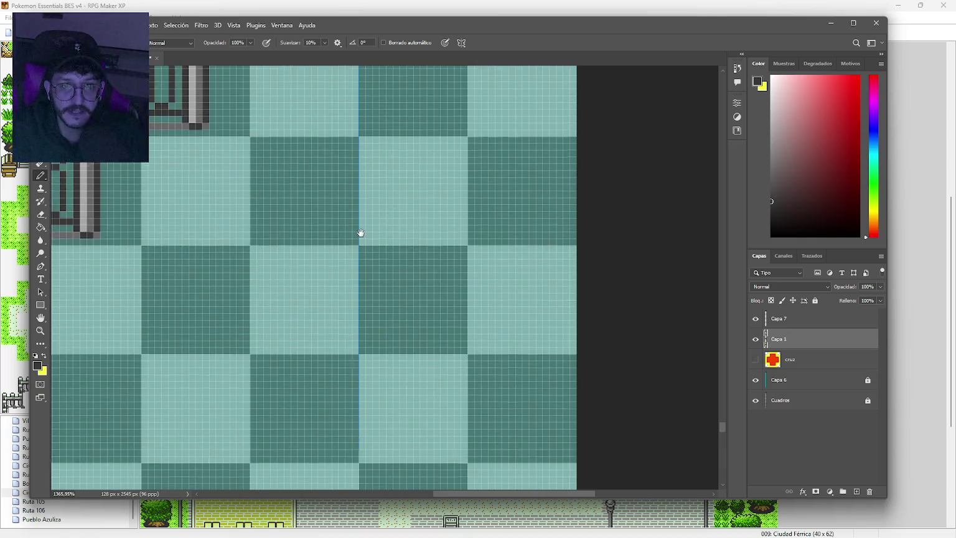
pyautogui.scroll(2, 260, 162)
pyautogui.click(245, 157)
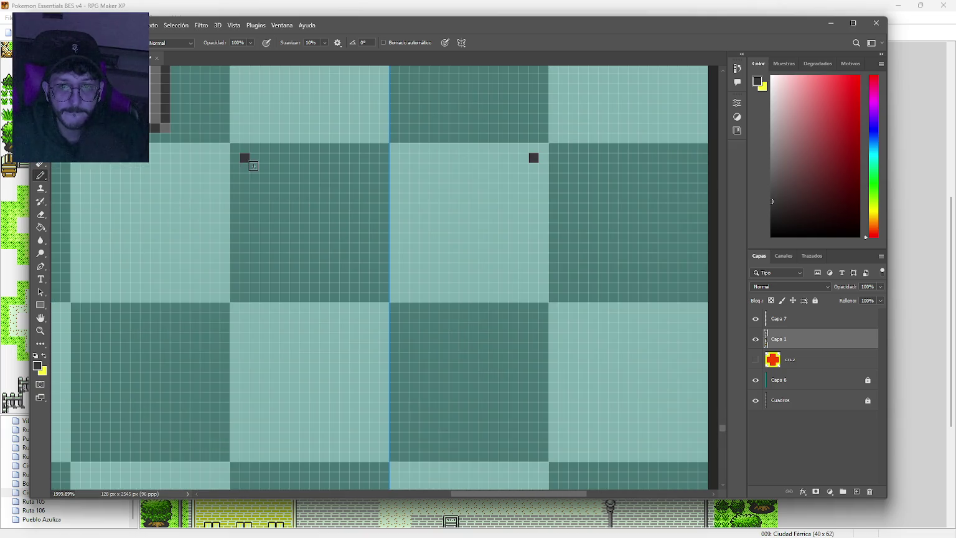
pyautogui.moveTo(256, 161)
pyautogui.mouseDown()
pyautogui.moveTo(348, 160)
pyautogui.moveTo(313, 164)
pyautogui.mouseUp()
pyautogui.hotkey('ctrl', 'z')
pyautogui.hotkey('ctrl', 'z')
pyautogui.moveTo(255, 167)
pyautogui.mouseDown()
pyautogui.moveTo(410, 170)
pyautogui.moveTo(273, 188)
pyautogui.moveTo(253, 207)
pyautogui.moveTo(255, 420)
pyautogui.moveTo(259, 179)
pyautogui.moveTo(269, 436)
pyautogui.moveTo(474, 436)
pyautogui.mouseUp()
pyautogui.hotkey('ctrl', 'z')
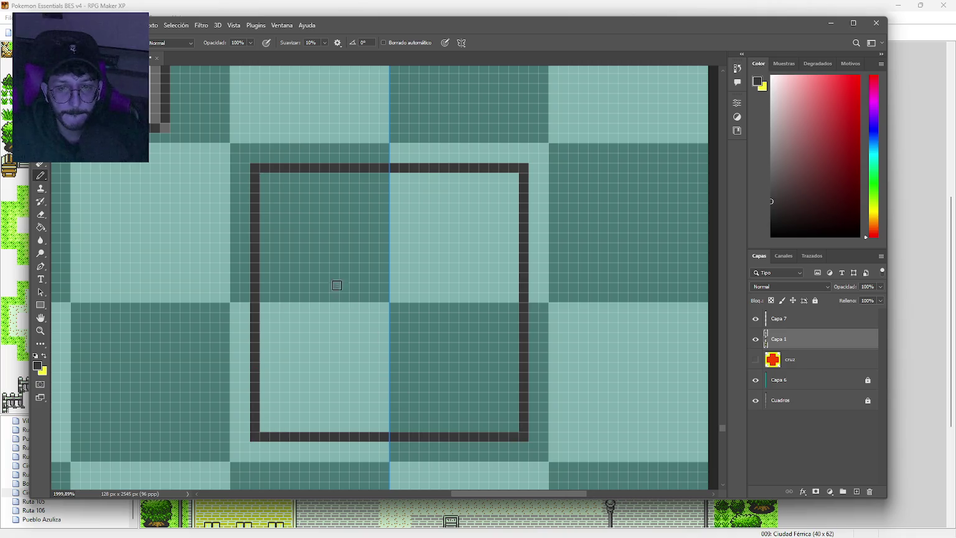
# Draw the inner square's side walls, top edge and bottom edge.
pyautogui.moveTo(287, 198); pyautogui.dragTo(287, 411)
pyautogui.moveTo(290, 196); pyautogui.dragTo(465, 200)
pyautogui.hotkey('ctrl', 'z')
pyautogui.moveTo(274, 198); pyautogui.dragTo(373, 198)
pyautogui.hotkey('ctrl', 'z')
pyautogui.moveTo(288, 198); pyautogui.dragTo(392, 199)
pyautogui.moveTo(295, 408); pyautogui.dragTo(439, 406)
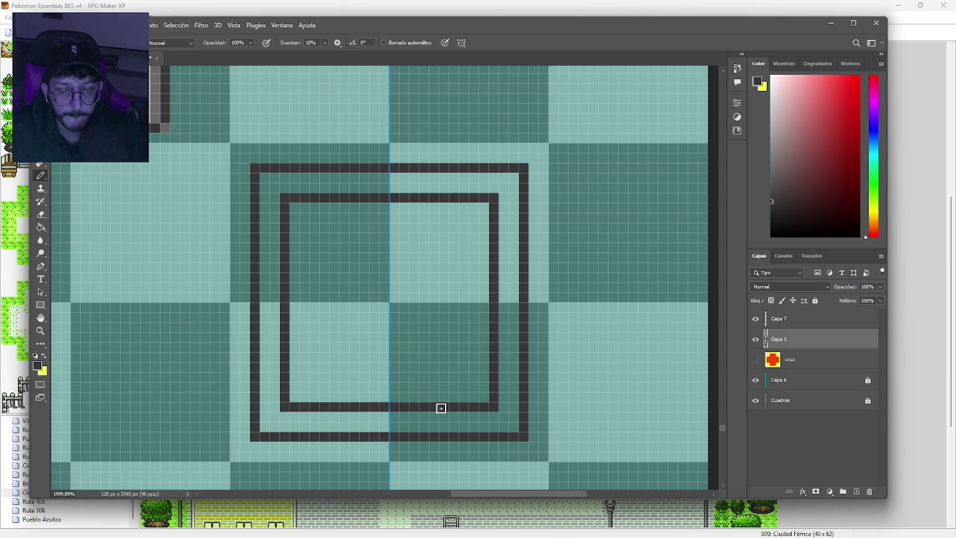
# Bevel the frame's top and bottom corners with single pixels.
pyautogui.click(274, 417)
pyautogui.click(265, 426)
pyautogui.click(274, 187)
pyautogui.click(264, 177)
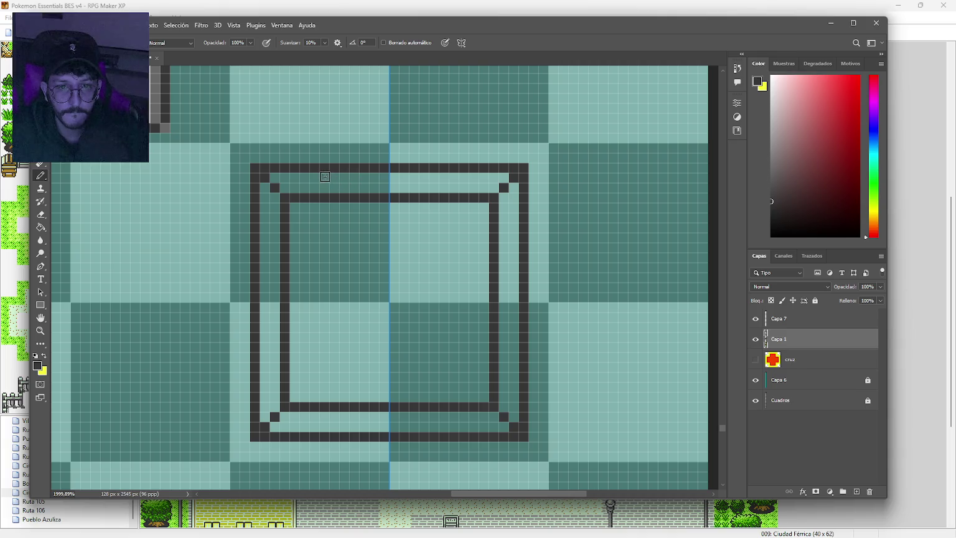
# Add crossbars across the top border between the outer and inner outlines.
pyautogui.moveTo(331, 178); pyautogui.dragTo(334, 187)
pyautogui.hotkey('ctrl', 'z')
pyautogui.hotkey('ctrl', 'z')
pyautogui.moveTo(355, 178); pyautogui.dragTo(356, 188)
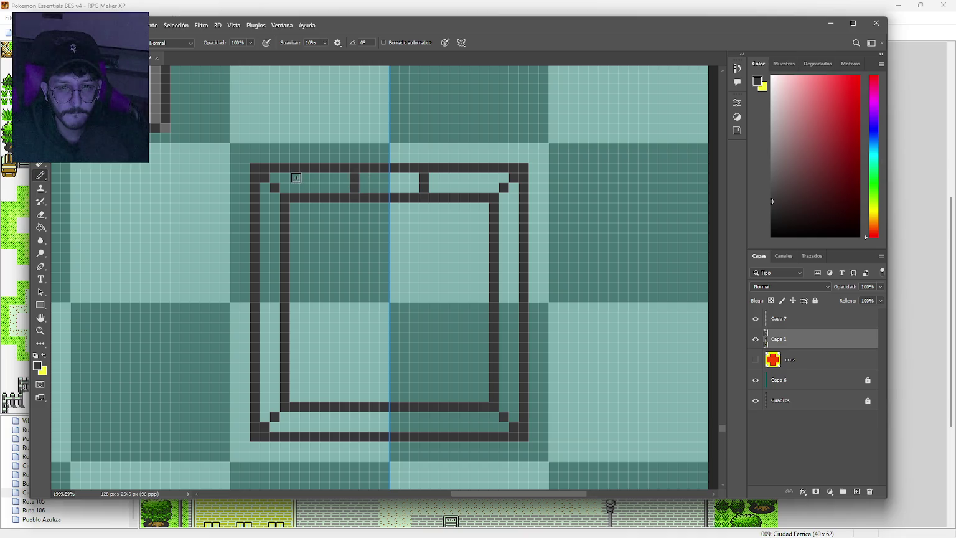
pyautogui.moveTo(297, 178)
pyautogui.mouseDown()
pyautogui.moveTo(297, 188)
pyautogui.moveTo(271, 183)
pyautogui.moveTo(265, 208)
pyautogui.mouseUp()
pyautogui.press('e')
pyautogui.press('b')
# Add evenly spaced crossbars down both side walls.
pyautogui.press('e')
pyautogui.click(274, 417)
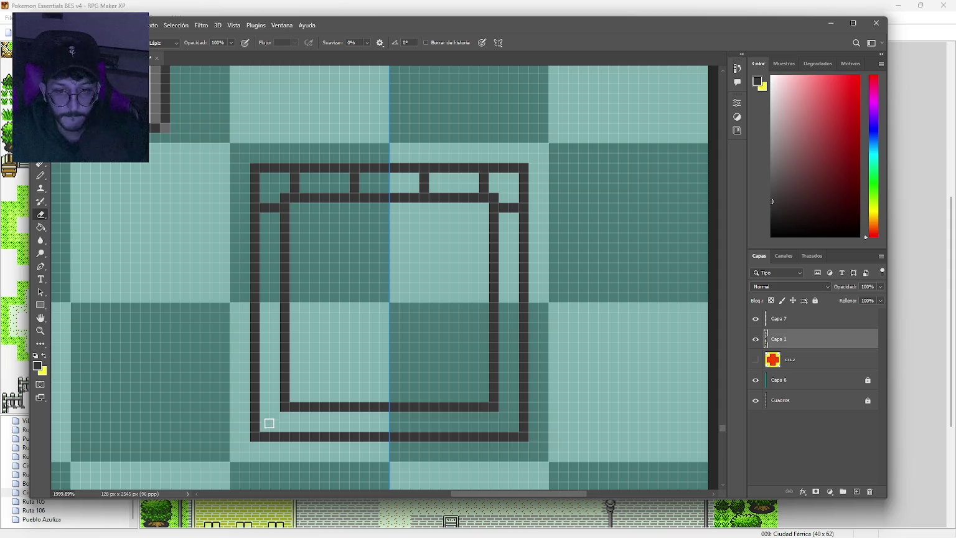
pyautogui.press('b')
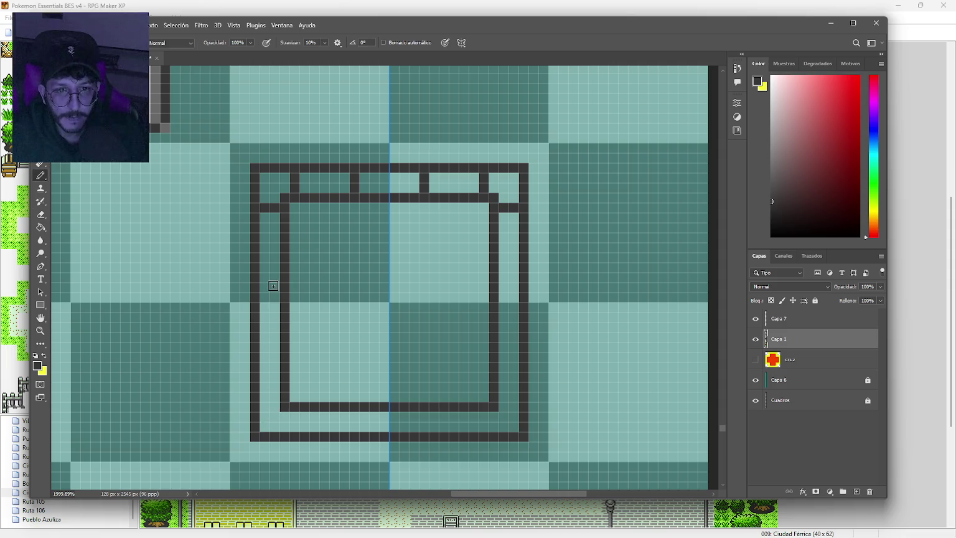
pyautogui.moveTo(278, 277)
pyautogui.mouseDown()
pyautogui.moveTo(262, 277)
pyautogui.moveTo(262, 267)
pyautogui.mouseUp()
pyautogui.hotkey('ctrl', 'z')
pyautogui.click(275, 347)
pyautogui.moveTo(278, 337); pyautogui.dragTo(263, 336)
pyautogui.hotkey('ctrl', 'z')
pyautogui.hotkey('ctrl', 'z')
pyautogui.moveTo(278, 397)
pyautogui.mouseDown()
pyautogui.moveTo(262, 397)
pyautogui.moveTo(297, 429)
pyautogui.mouseUp()
# Add crossbars to the bottom border and sample the grey from the fence.
pyautogui.click(297, 416)
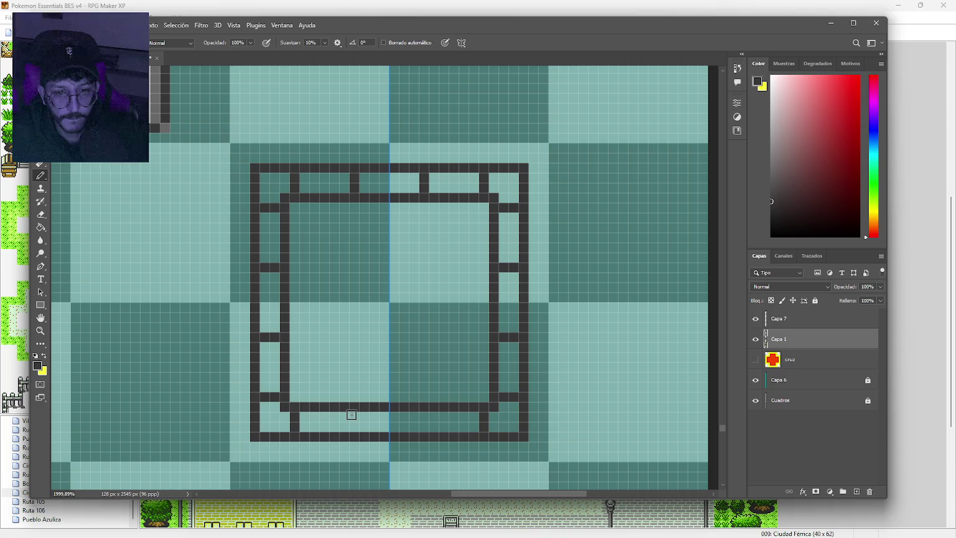
pyautogui.moveTo(352, 417); pyautogui.dragTo(353, 428)
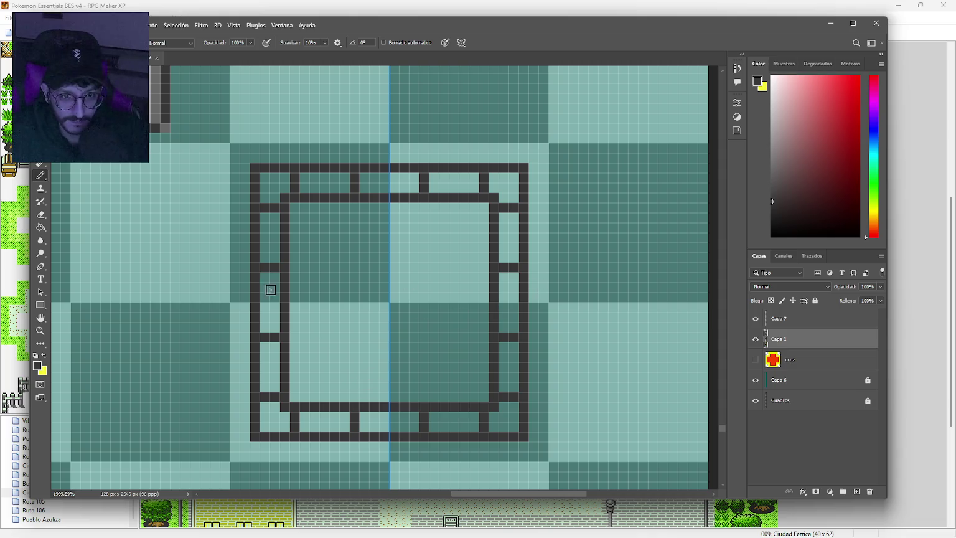
pyautogui.keyDown('alt'); pyautogui.click(157, 116); pyautogui.keyUp('alt')
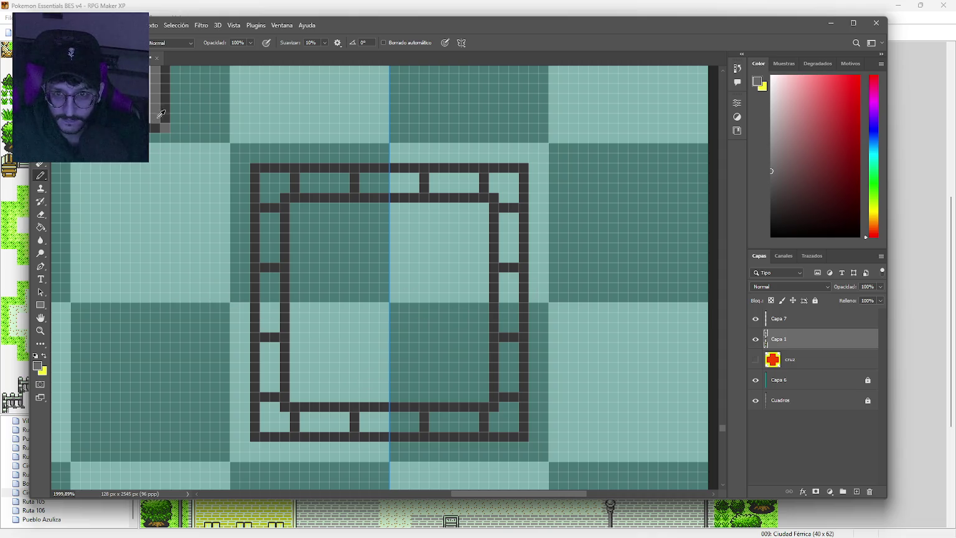
# Fill the frame's border cells grey on all four sides with the Paint Bucket.
pyautogui.press('g')
pyautogui.click(374, 186)
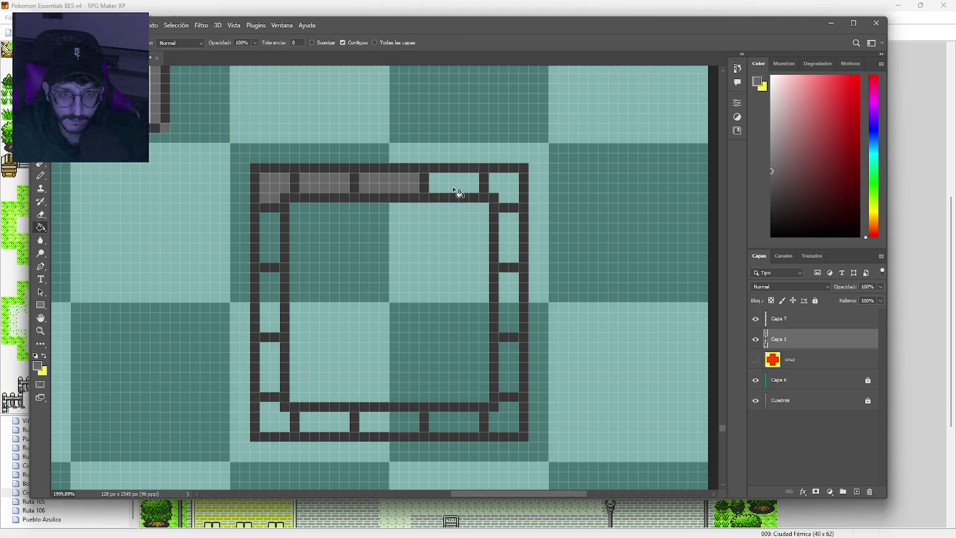
pyautogui.click(455, 187)
pyautogui.click(501, 187)
pyautogui.click(523, 234)
pyautogui.hotkey('ctrl', 'z')
pyautogui.click(511, 249)
pyautogui.click(510, 302)
pyautogui.click(364, 422)
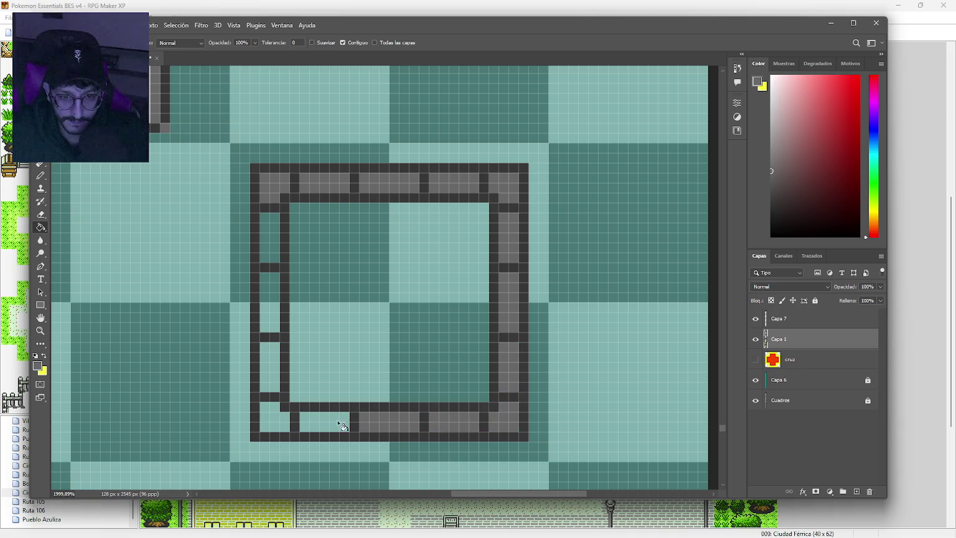
pyautogui.click(315, 422)
pyautogui.click(274, 418)
pyautogui.click(277, 366)
pyautogui.click(274, 311)
pyautogui.click(272, 256)
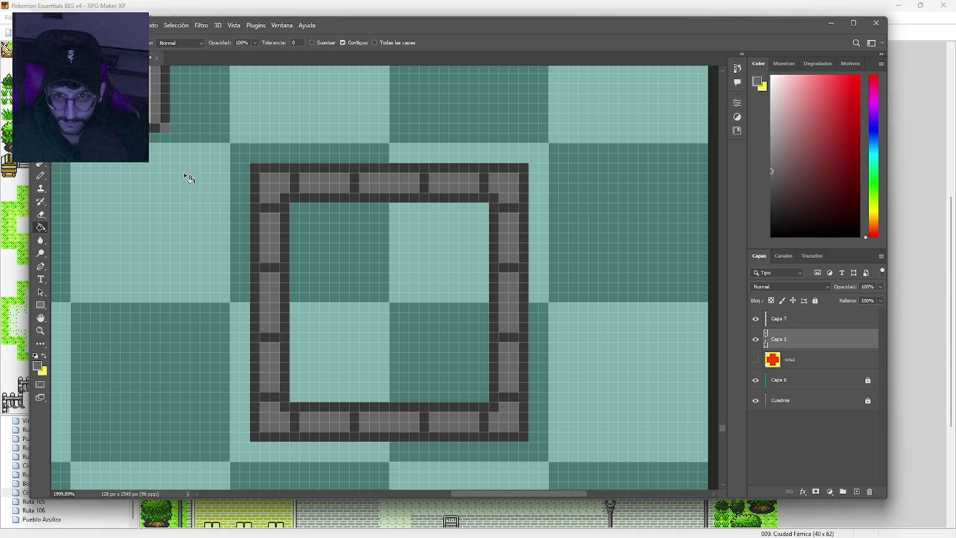
# Turn off symmetry and add light-grey highlights to the top row of bricks.
pyautogui.press('b')
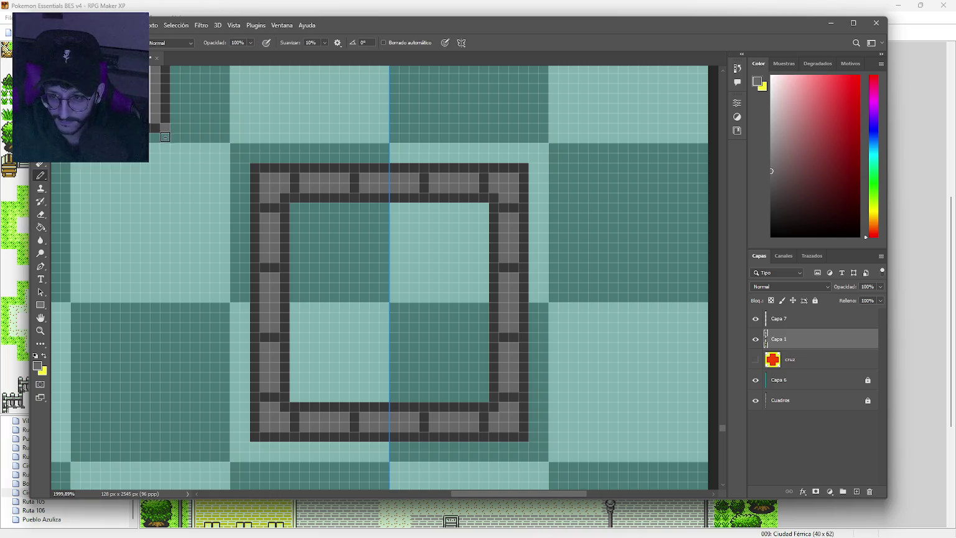
pyautogui.keyDown('alt'); pyautogui.click(155, 98); pyautogui.keyUp('alt')
pyautogui.moveTo(283, 178); pyautogui.dragTo(264, 190)
pyautogui.hotkey('ctrl', 'z')
pyautogui.click(461, 43)
pyautogui.click(473, 56)
pyautogui.moveTo(304, 178)
pyautogui.mouseDown()
pyautogui.moveTo(344, 178)
pyautogui.moveTo(301, 178)
pyautogui.mouseUp()
pyautogui.hotkey('ctrl', 'z')
pyautogui.moveTo(362, 178); pyautogui.dragTo(419, 179)
pyautogui.moveTo(431, 179)
pyautogui.mouseDown()
pyautogui.moveTo(503, 182)
pyautogui.moveTo(503, 190)
pyautogui.mouseUp()
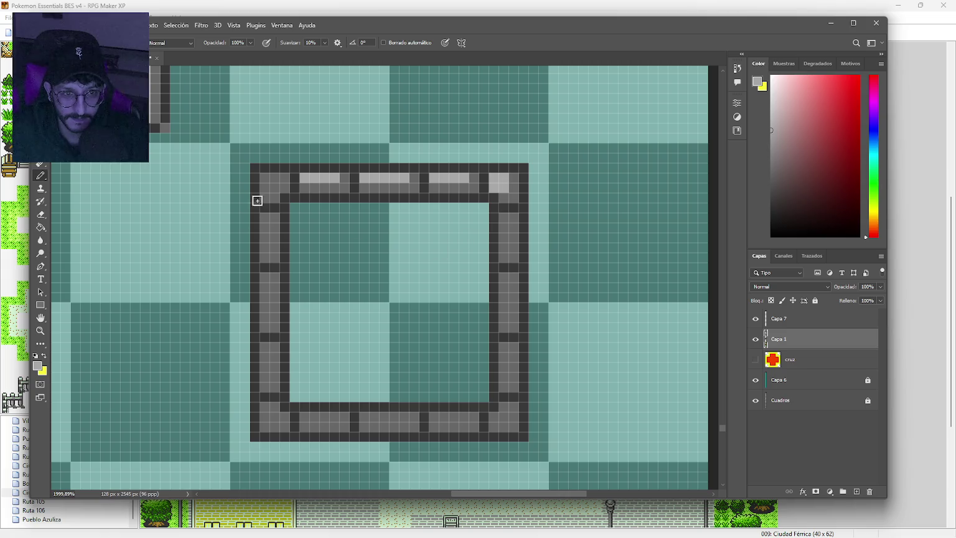
# Add light-grey highlights to the top-left corner, left wall and right wall bricks.
pyautogui.moveTo(265, 178)
pyautogui.mouseDown()
pyautogui.moveTo(274, 184)
pyautogui.moveTo(265, 249)
pyautogui.mouseUp()
pyautogui.moveTo(273, 279)
pyautogui.mouseDown()
pyautogui.moveTo(266, 430)
pyautogui.moveTo(342, 416)
pyautogui.moveTo(469, 418)
pyautogui.moveTo(504, 412)
pyautogui.moveTo(505, 398)
pyautogui.mouseUp()
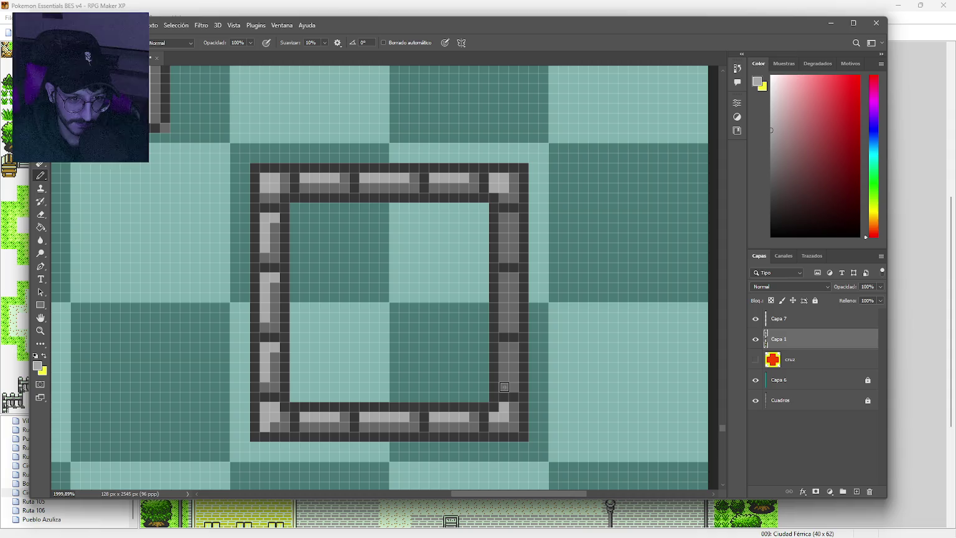
pyautogui.moveTo(504, 347); pyautogui.dragTo(504, 381)
pyautogui.moveTo(504, 292); pyautogui.dragTo(504, 316)
pyautogui.moveTo(504, 228); pyautogui.dragTo(505, 251)
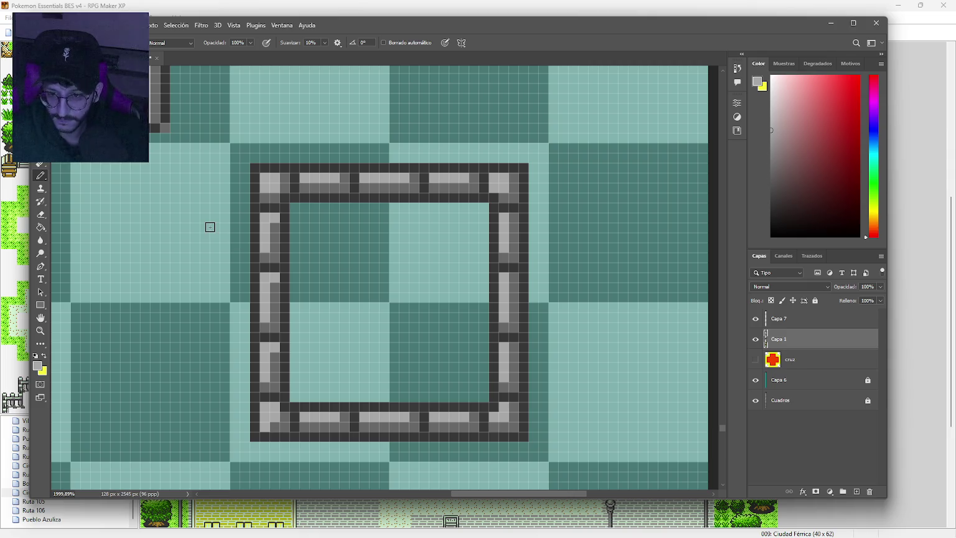
# Sample the purple from the existing water tiles.
pyautogui.scroll(-5, 361, 232)
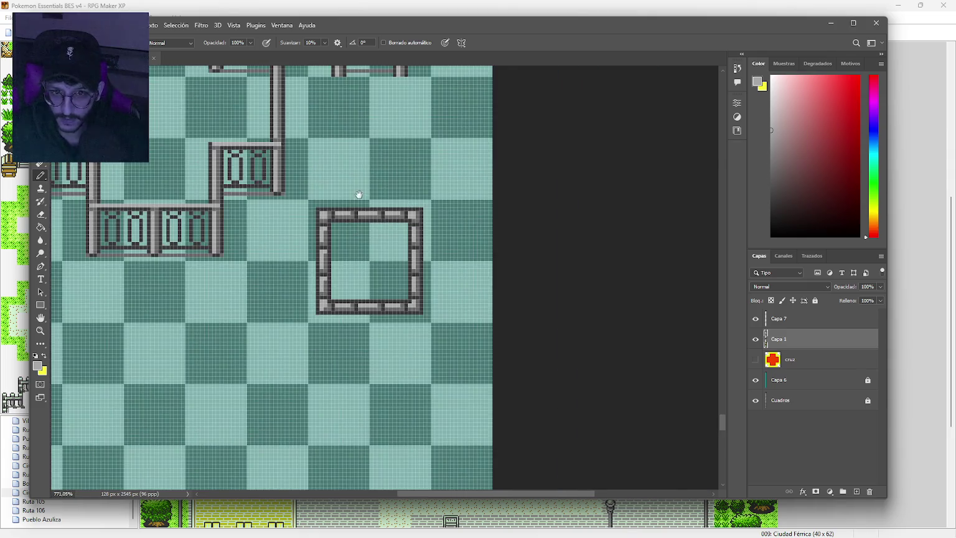
pyautogui.scroll(10, 361, 231)
pyautogui.scroll(5, 320, 276)
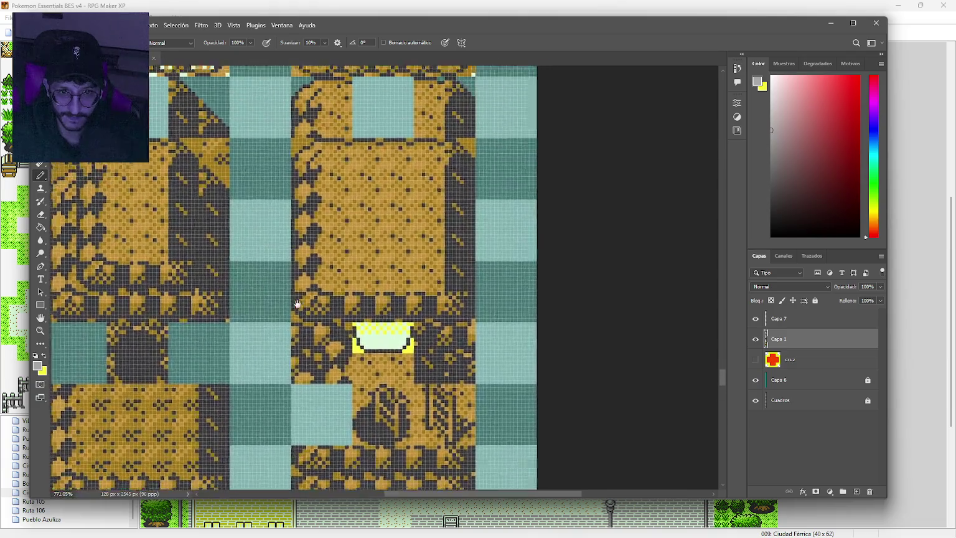
pyautogui.scroll(-5, 288, 195)
pyautogui.scroll(10, 287, 195)
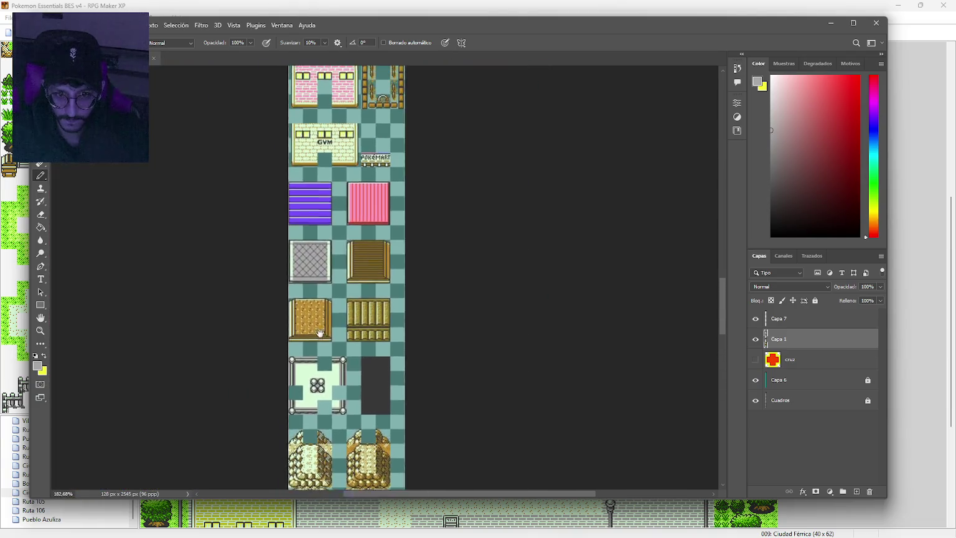
pyautogui.scroll(2, 333, 297)
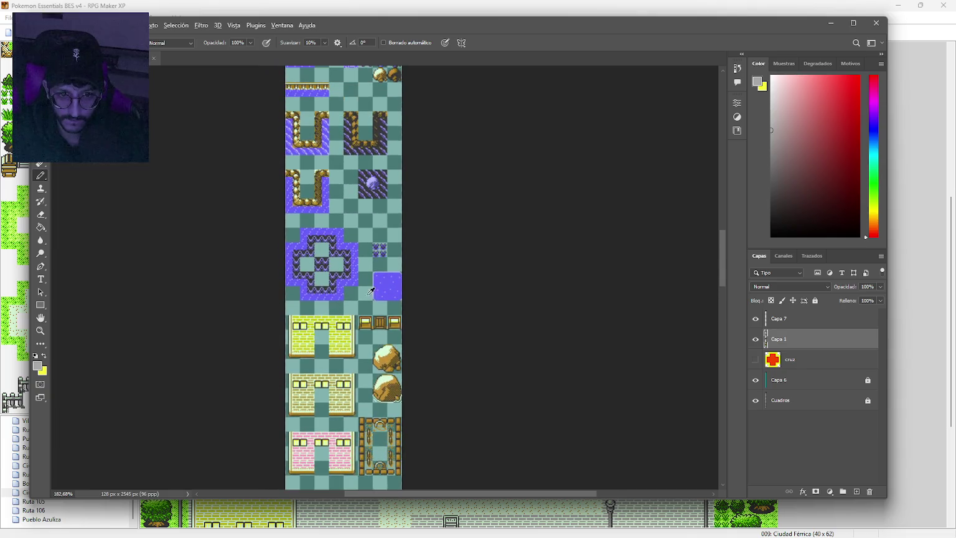
pyautogui.scroll(3, 387, 279)
pyautogui.scroll(3, 392, 283)
pyautogui.scroll(1, 392, 283)
pyautogui.click(388, 270)
# Fill the frame's interior with the sampled purple and begin a light-purple top edge.
pyautogui.scroll(-2, 387, 302)
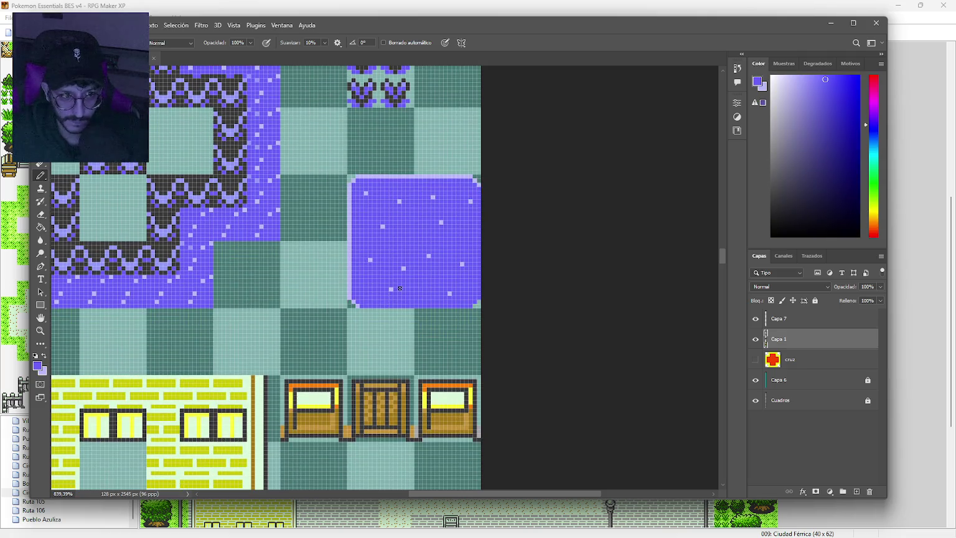
pyautogui.moveTo(722, 257); pyautogui.dragTo(723, 422)
pyautogui.scroll(1, 380, 330)
pyautogui.scroll(3, 380, 330)
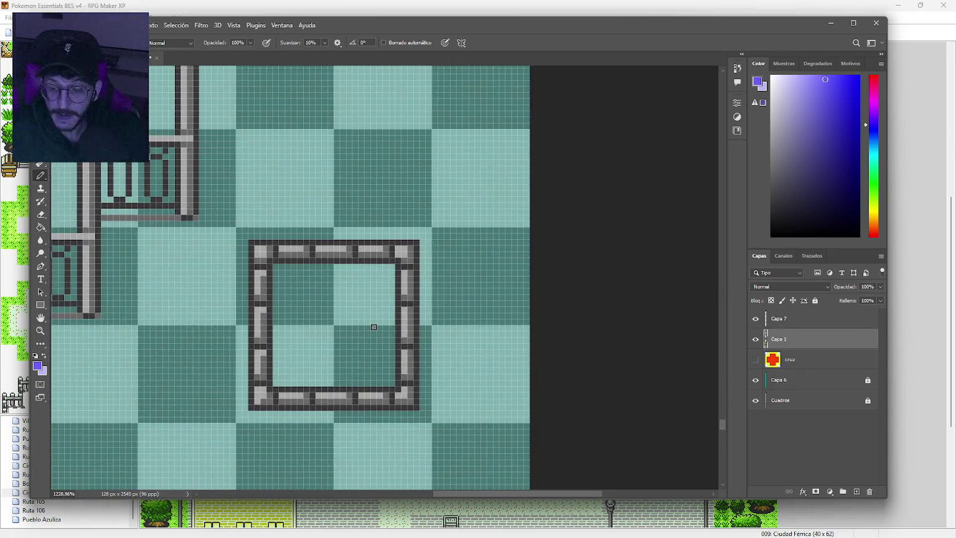
pyautogui.press('g')
pyautogui.click(367, 337)
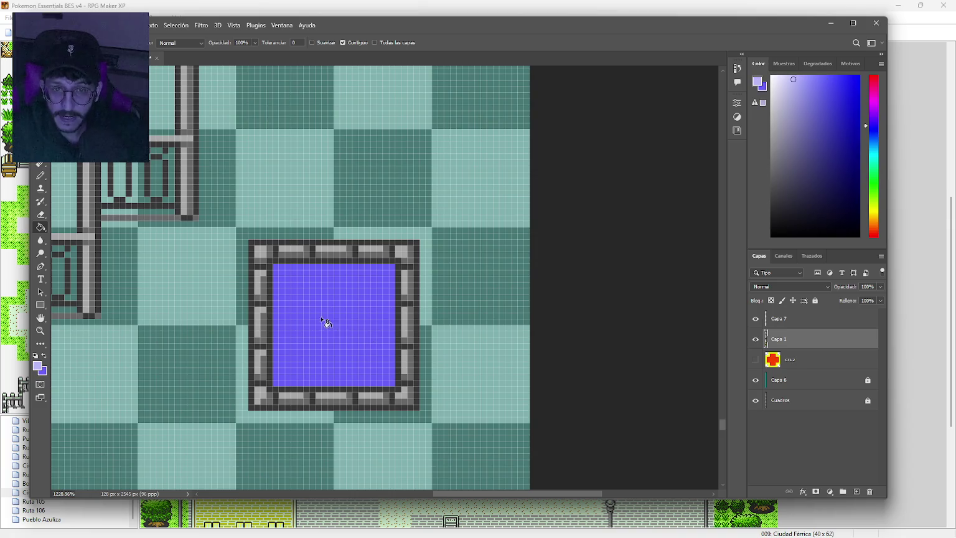
pyautogui.scroll(5, 329, 325)
pyautogui.press('b')
pyautogui.moveTo(308, 319); pyautogui.dragTo(333, 279)
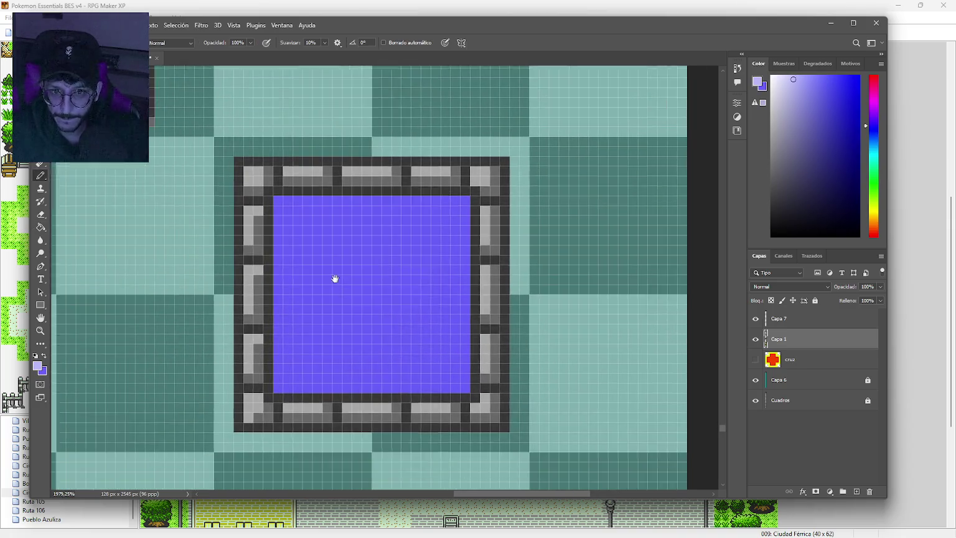
# Draw light-purple lines along the pool's top and left edges and add six sparkle pixels.
pyautogui.moveTo(280, 198); pyautogui.dragTo(472, 198)
pyautogui.moveTo(283, 206); pyautogui.dragTo(282, 386)
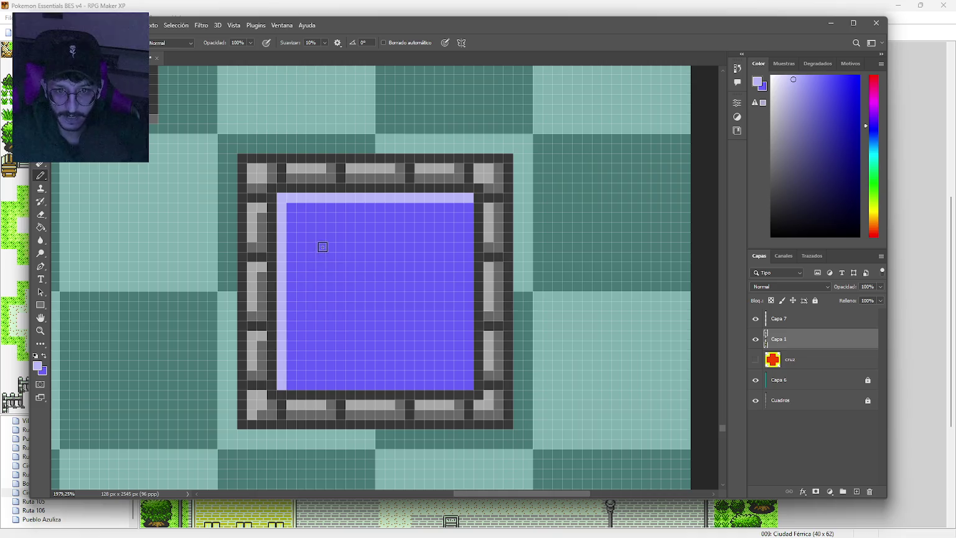
pyautogui.click(311, 228)
pyautogui.click(350, 276)
pyautogui.click(409, 237)
pyautogui.click(448, 296)
pyautogui.click(331, 355)
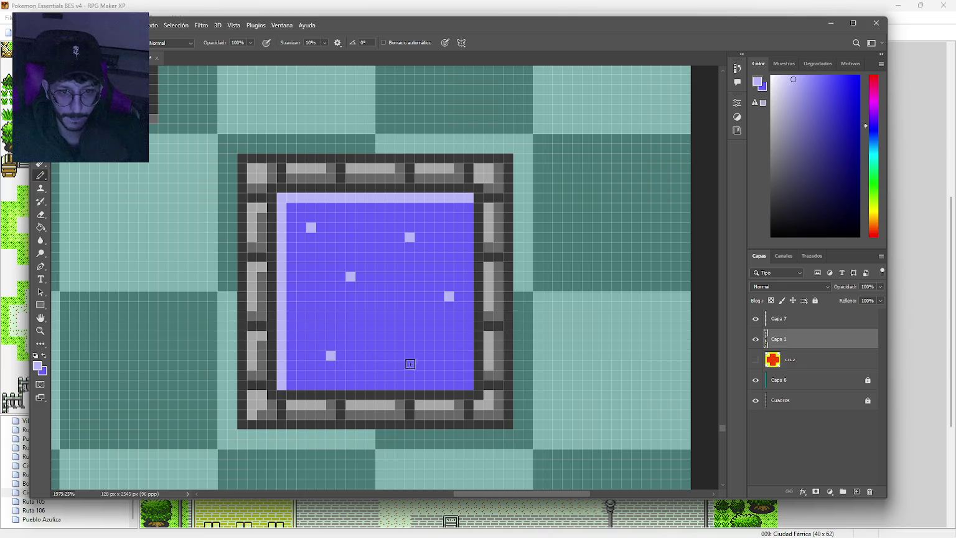
pyautogui.click(419, 366)
pyautogui.scroll(-6, 213, 261)
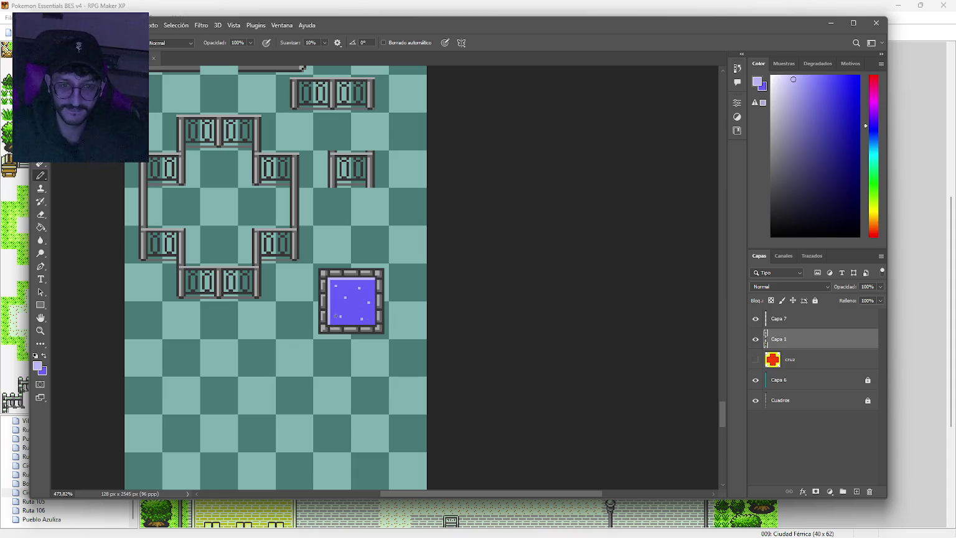
# Sample the border grey, then erase the frame's four outer corner pixels to round them.
pyautogui.scroll(4, 336, 316)
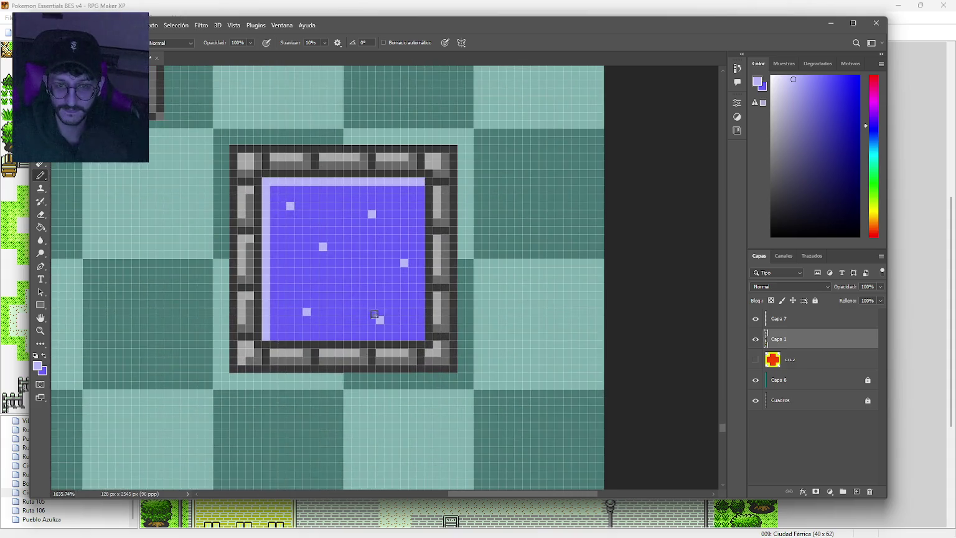
pyautogui.moveTo(373, 296); pyautogui.dragTo(412, 344)
pyautogui.keyDown('alt'); pyautogui.click(330, 214); pyautogui.keyUp('alt')
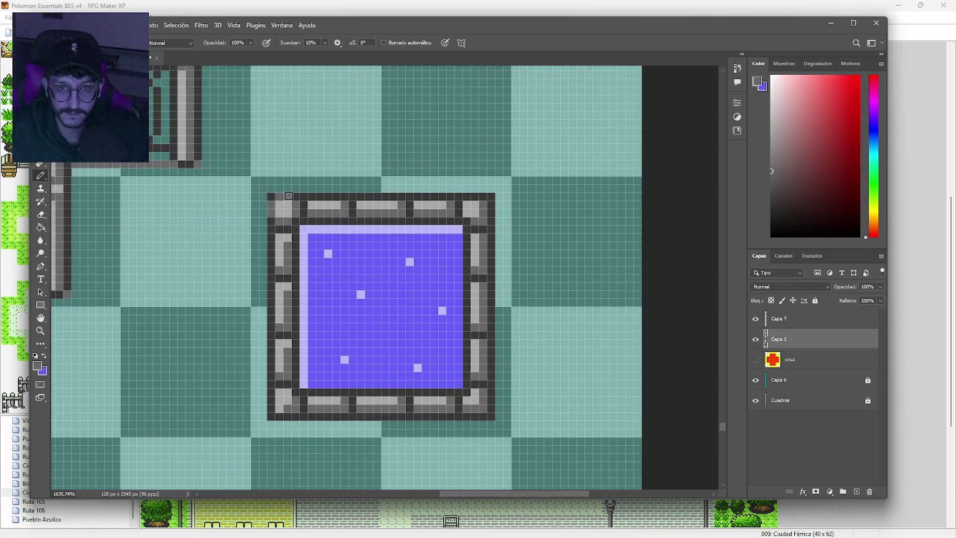
pyautogui.press('e')
pyautogui.click(272, 197)
pyautogui.click(491, 196)
pyautogui.click(491, 416)
pyautogui.click(272, 416)
pyautogui.press('b')
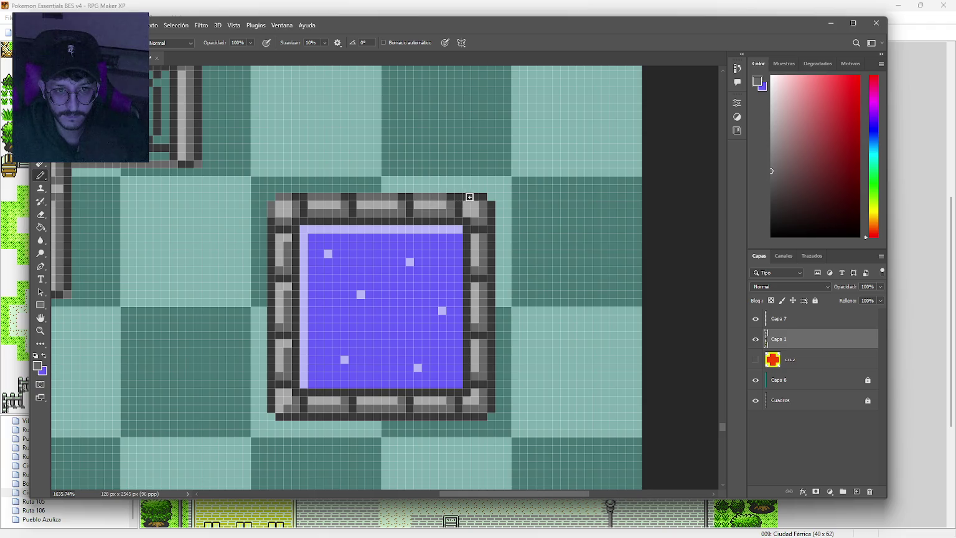
pyautogui.scroll(-3, 443, 328)
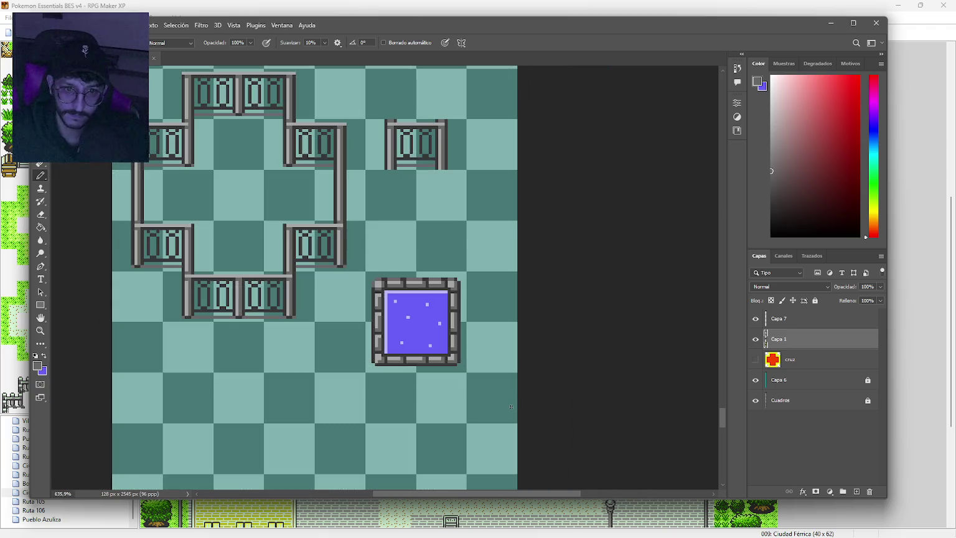
pyautogui.scroll(-3, 508, 386)
pyautogui.scroll(2, 507, 385)
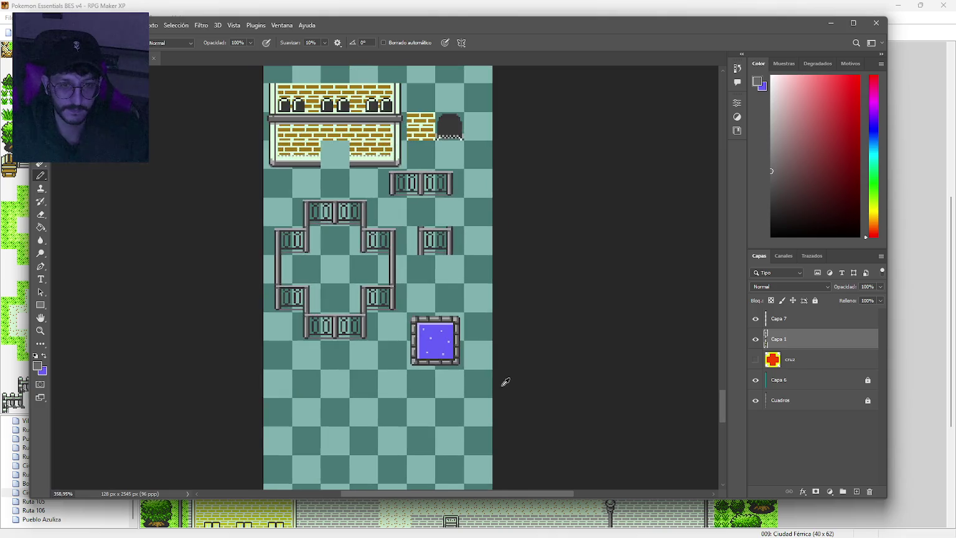
pyautogui.scroll(1, 505, 381)
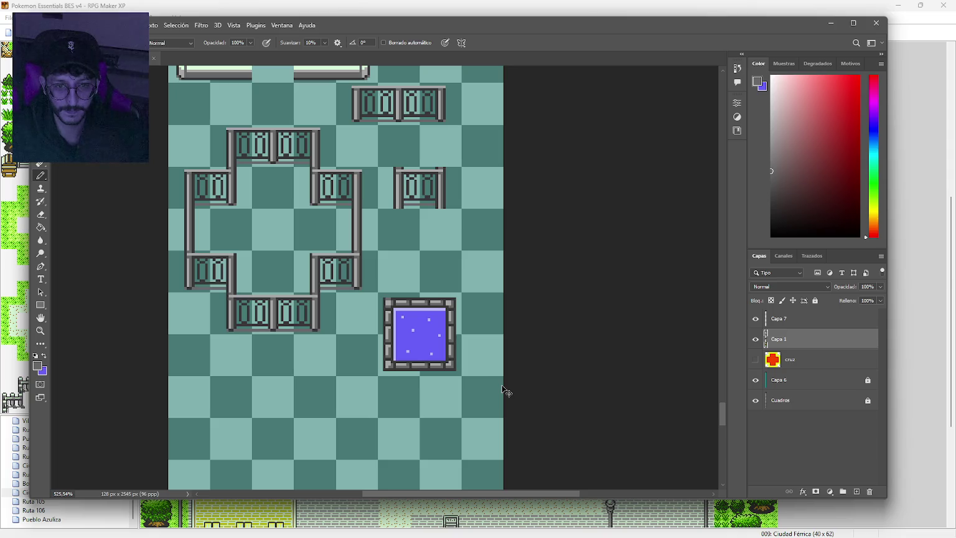
pyautogui.scroll(4, 466, 358)
# Erase the frame's top-left corner pixel and draw a dark grey shadow along the pool frame's bottom and right side.
pyautogui.press('e')
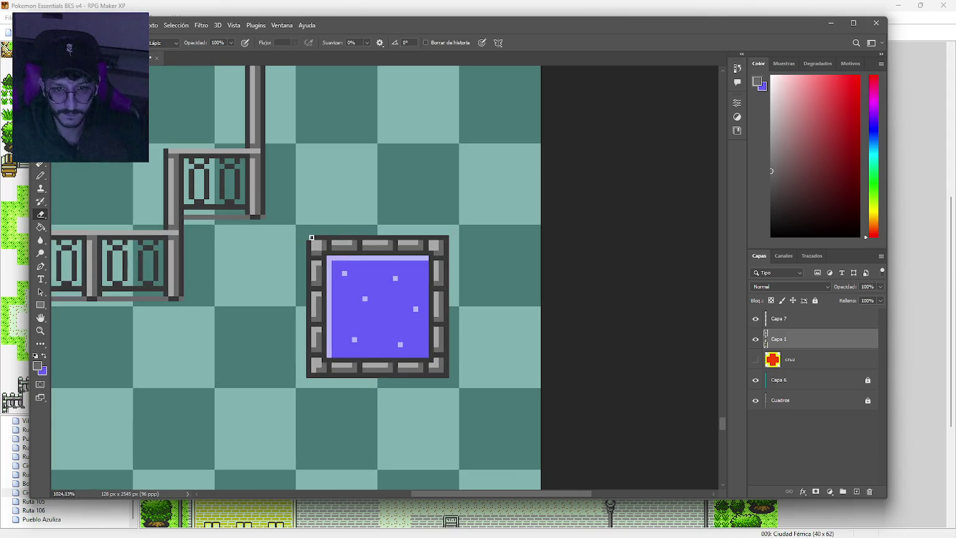
pyautogui.click(446, 237)
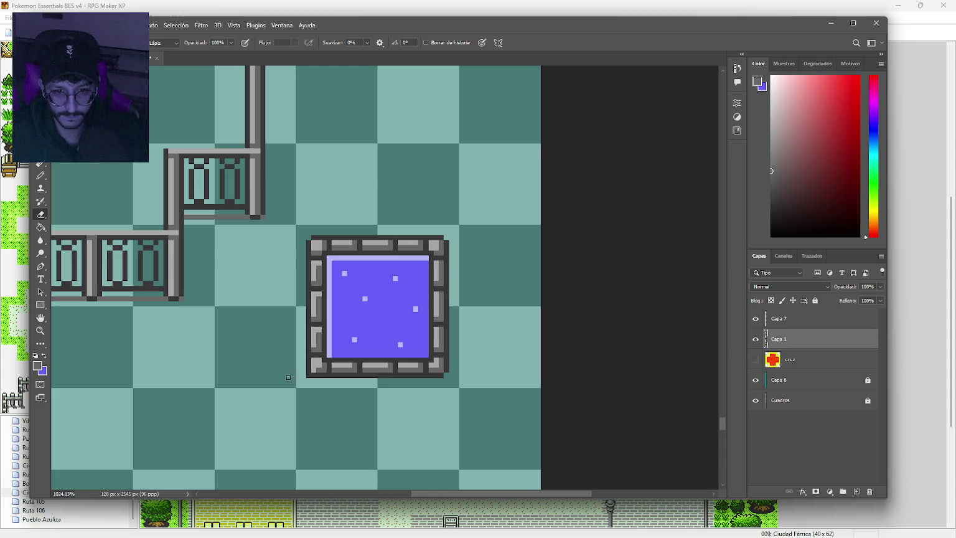
pyautogui.press('b')
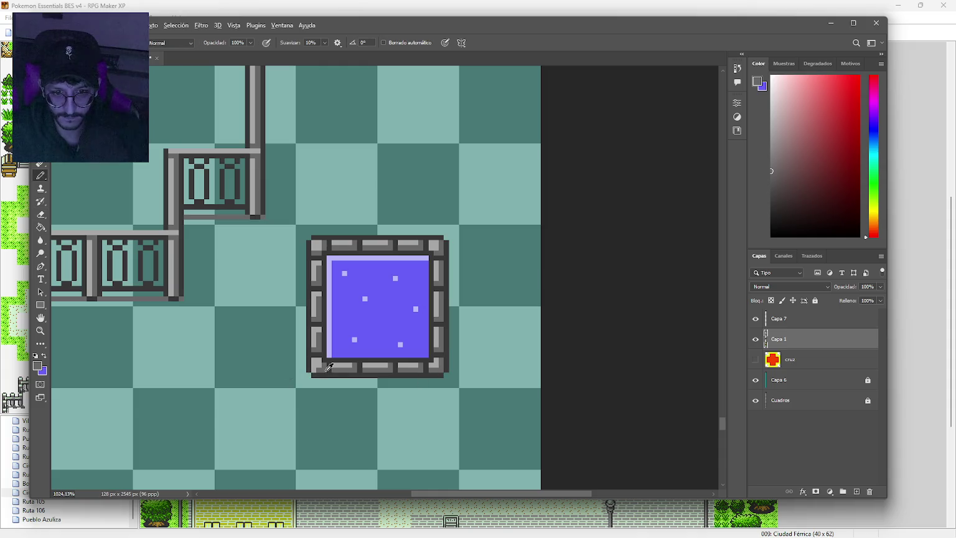
pyautogui.moveTo(320, 380); pyautogui.dragTo(382, 381)
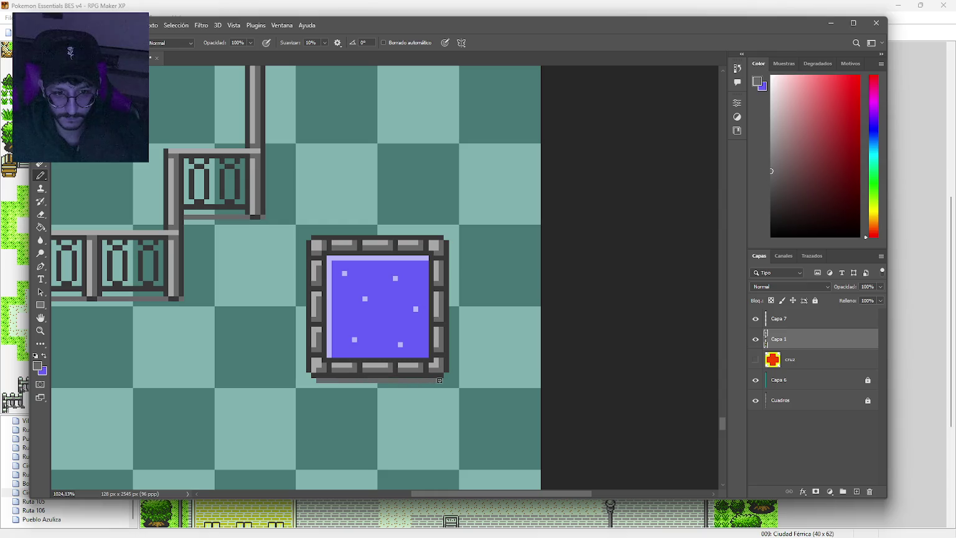
pyautogui.moveTo(452, 369); pyautogui.dragTo(453, 255)
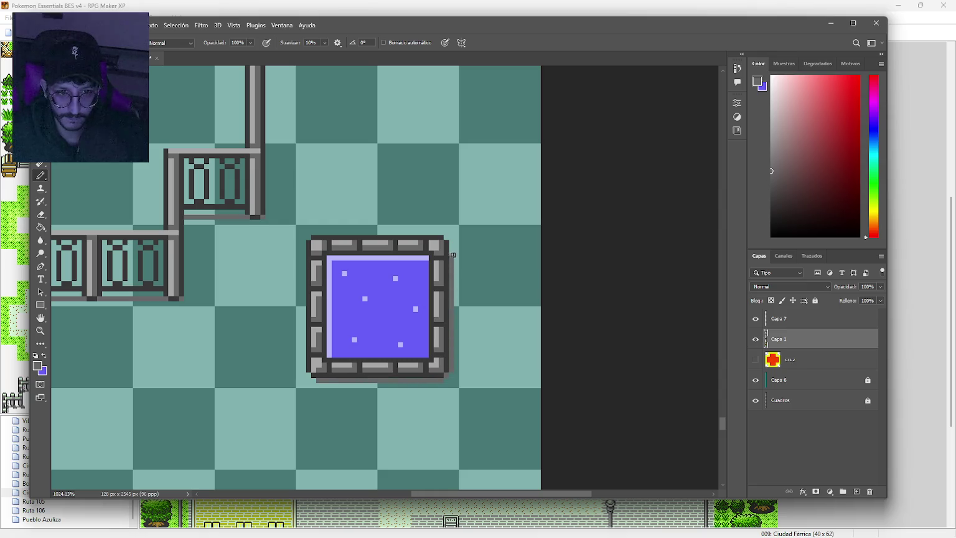
# Zoom in on the stone pool and the empty area below it, working on layer Capa 7.
pyautogui.scroll(-3, 495, 337)
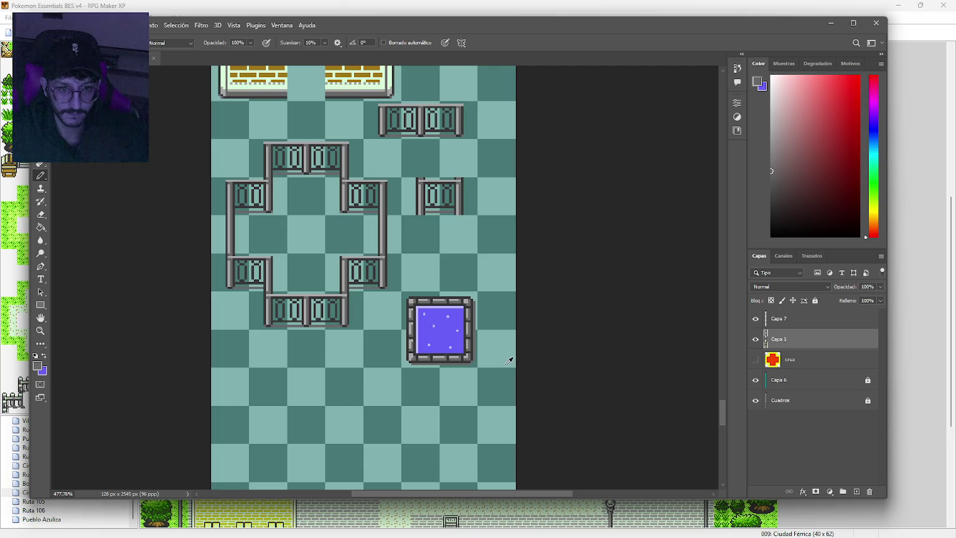
pyautogui.scroll(1, 509, 360)
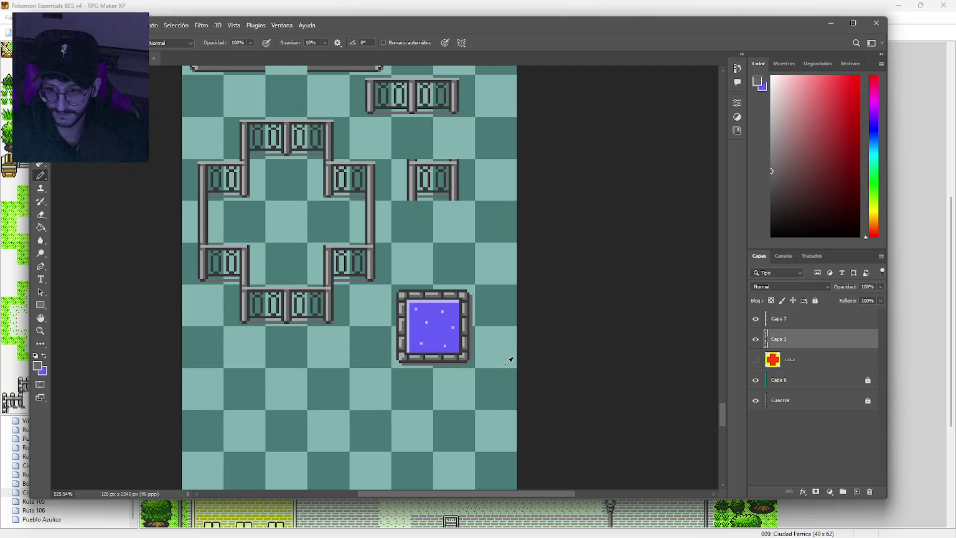
pyautogui.scroll(2, 509, 360)
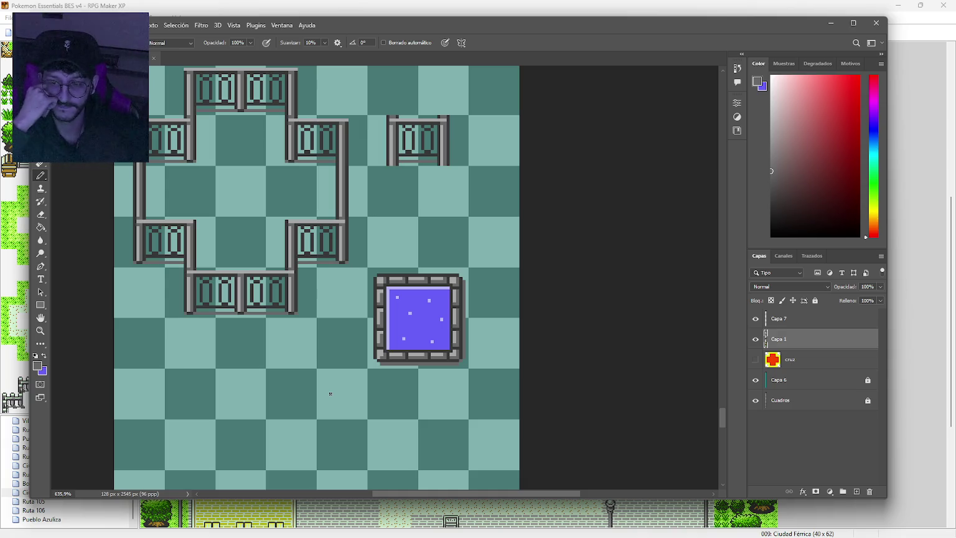
pyautogui.moveTo(349, 411); pyautogui.dragTo(374, 372)
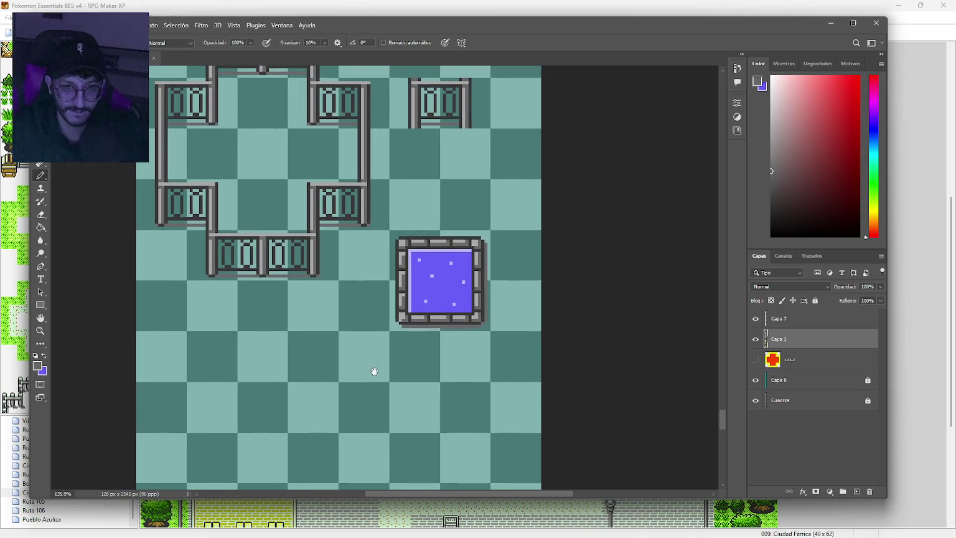
pyautogui.scroll(2, 363, 350)
pyautogui.moveTo(366, 326)
pyautogui.mouseDown()
pyautogui.moveTo(340, 322)
pyautogui.moveTo(335, 340)
pyautogui.mouseUp()
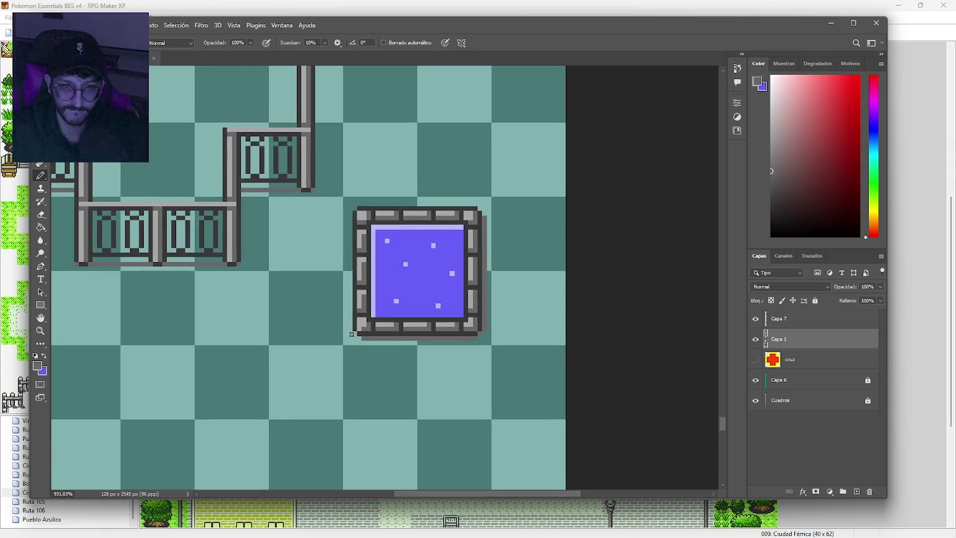
pyautogui.click(812, 321)
pyautogui.moveTo(479, 420); pyautogui.dragTo(478, 306)
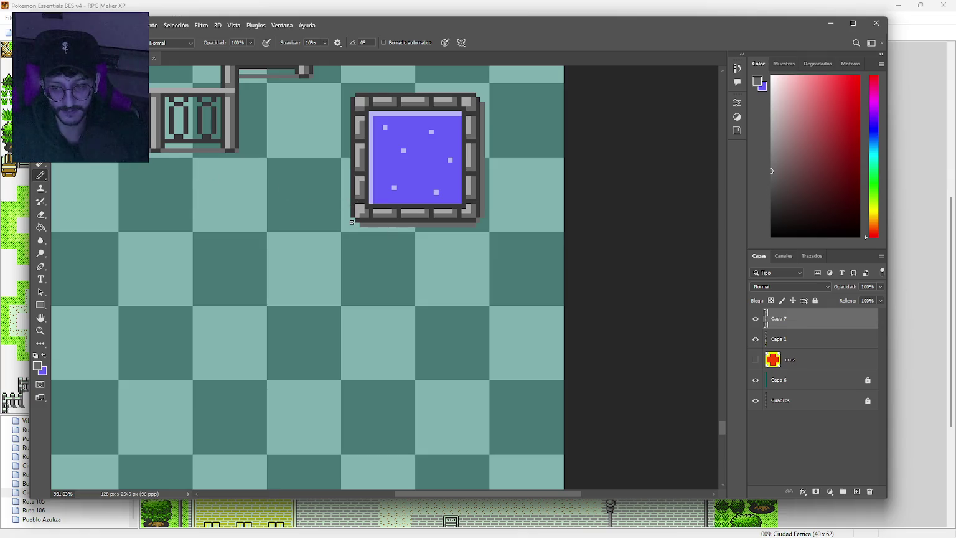
# Drag a roughly 28x28 px circular selection below the stone pool with the Elliptical Marquee.
pyautogui.press('m')
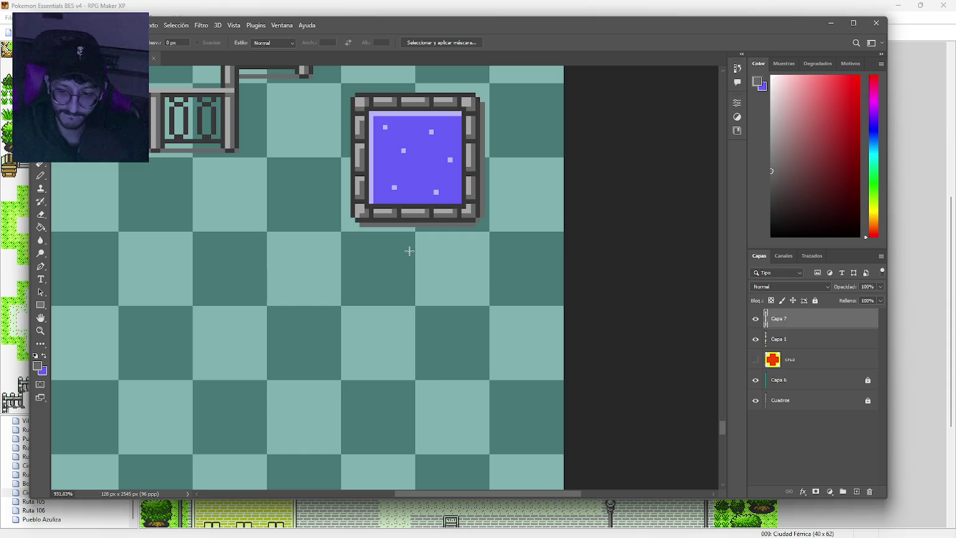
pyautogui.press('b')
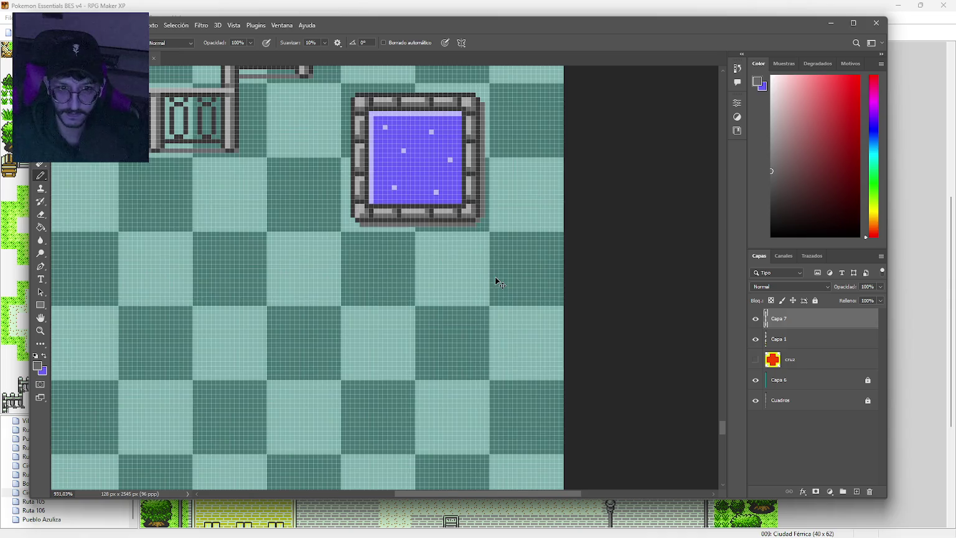
pyautogui.scroll(3, 419, 265)
pyautogui.scroll(-1, 423, 263)
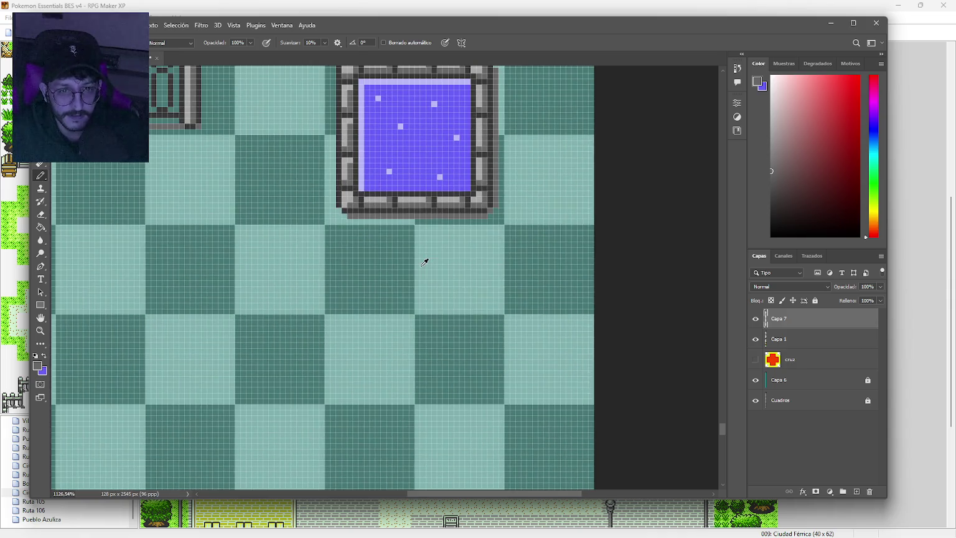
pyautogui.moveTo(418, 264); pyautogui.dragTo(416, 304)
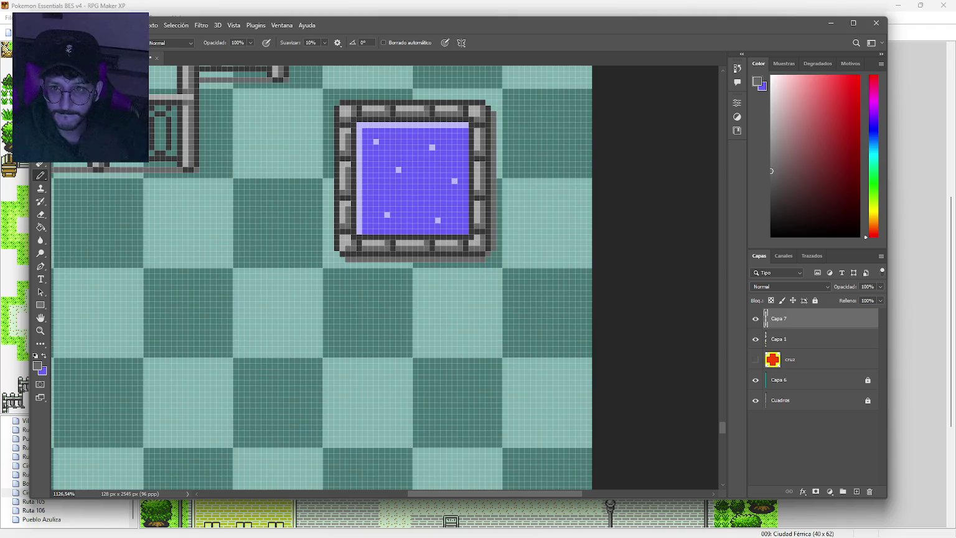
pyautogui.click(40, 87)
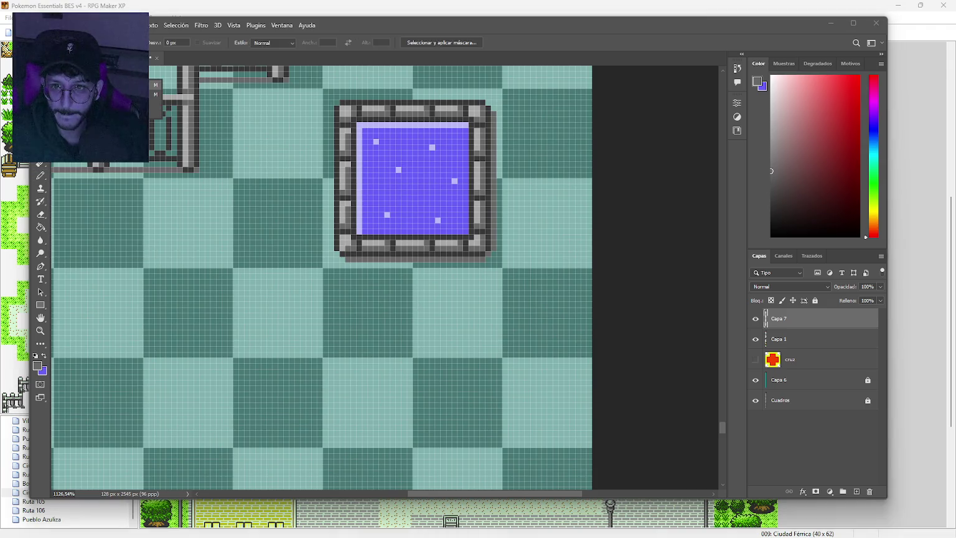
pyautogui.moveTo(366, 329); pyautogui.dragTo(290, 230)
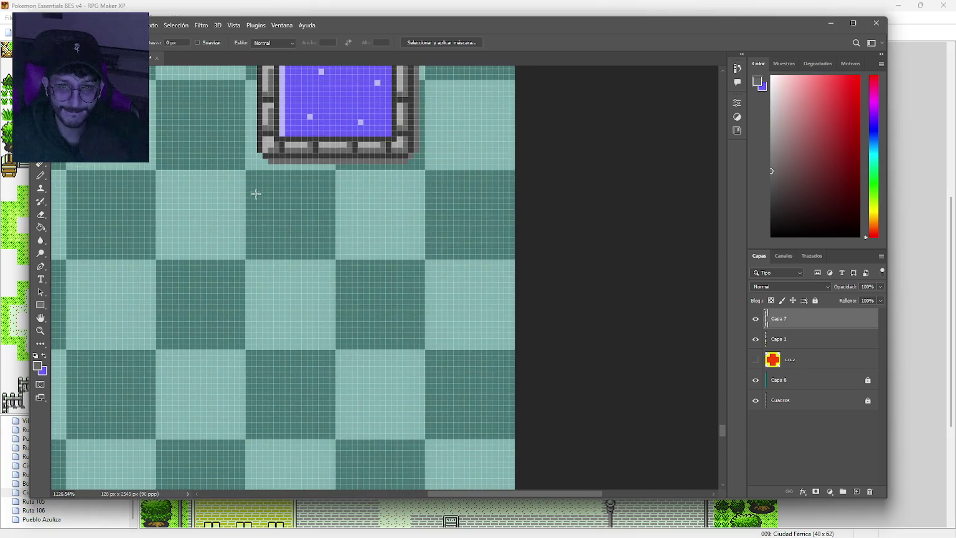
pyautogui.moveTo(258, 181); pyautogui.dragTo(412, 366)
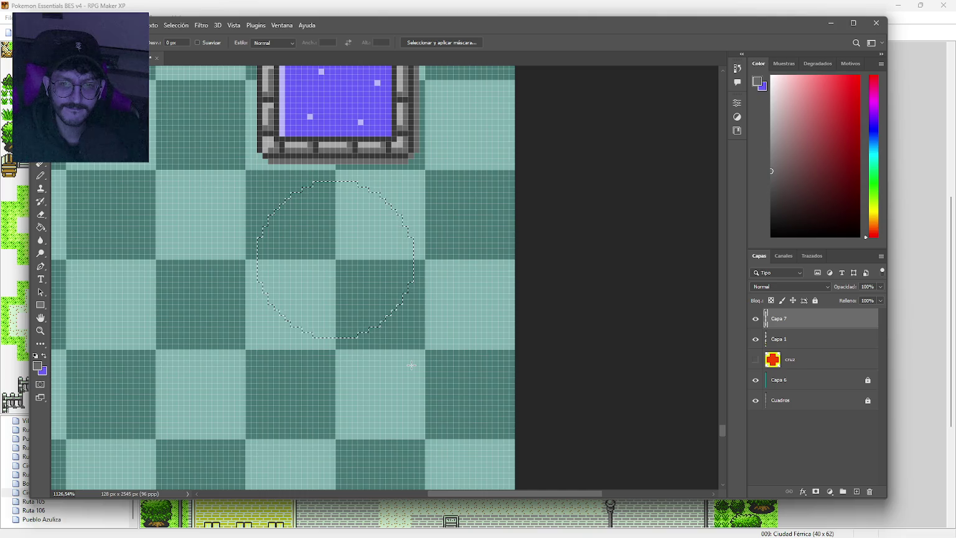
# Draw the circle's top edge with the Pencil in dark grey and enable Vertical paint symmetry.
pyautogui.press('b')
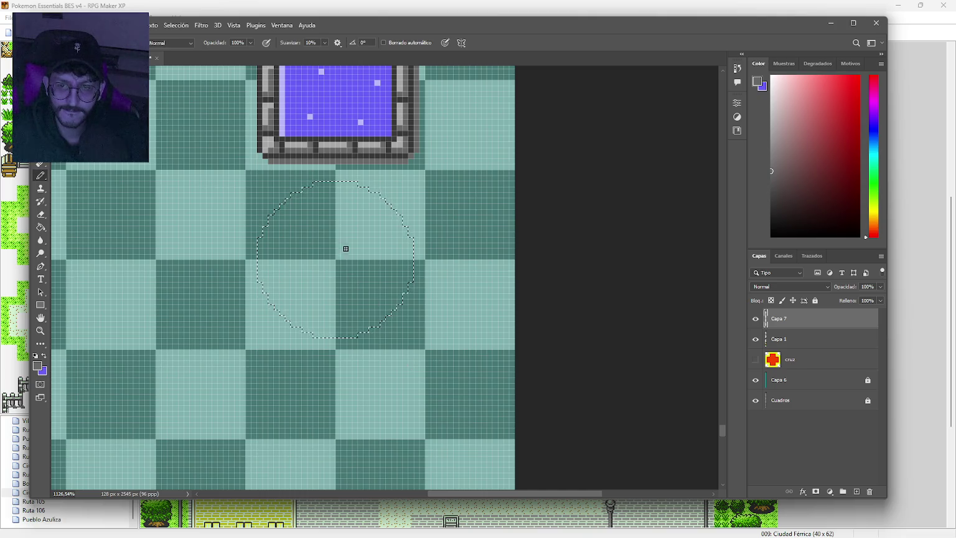
pyautogui.keyDown('alt'); pyautogui.click(339, 152); pyautogui.keyUp('alt')
pyautogui.moveTo(315, 184); pyautogui.dragTo(357, 183)
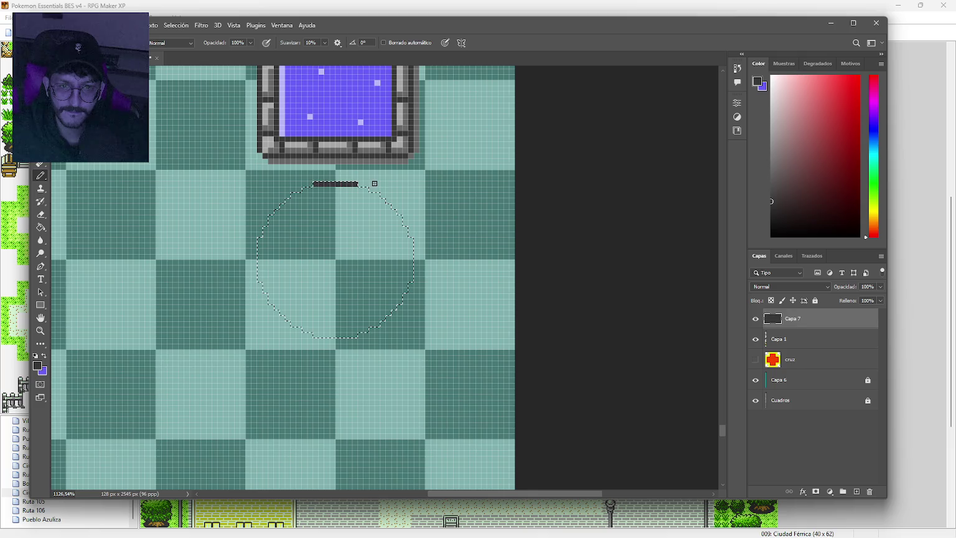
pyautogui.click(461, 43)
pyautogui.click(479, 79)
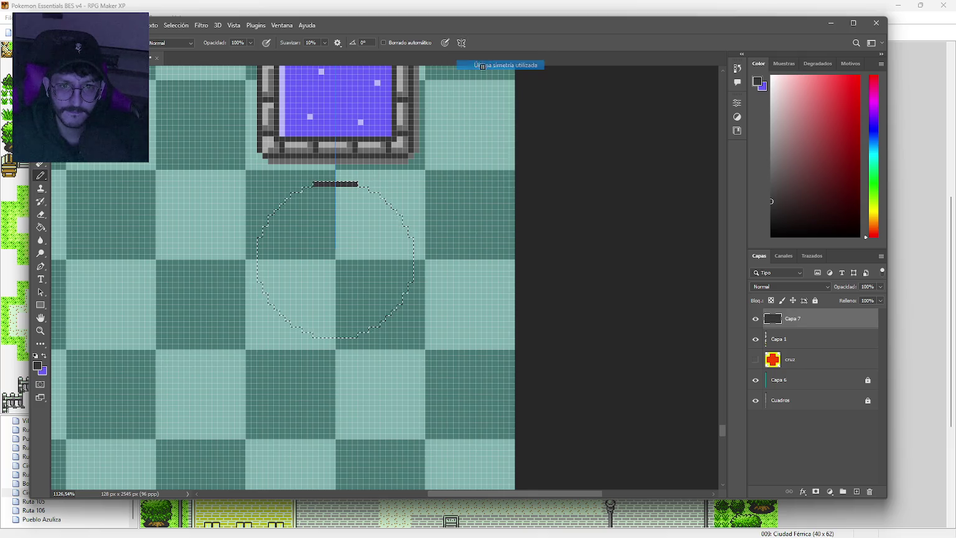
# Trace the mirrored dark grey circle outline: stepped arcs, both sides, and the closed bottom.
pyautogui.moveTo(313, 189)
pyautogui.mouseDown()
pyautogui.moveTo(291, 196)
pyautogui.moveTo(265, 232)
pyautogui.mouseUp()
pyautogui.scroll(3, 285, 196)
pyautogui.click(287, 202)
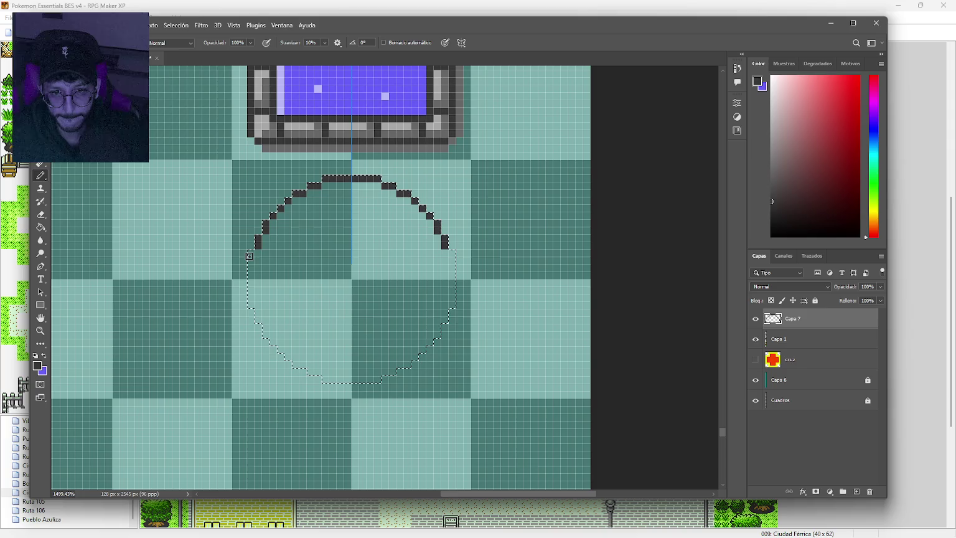
pyautogui.moveTo(251, 280); pyautogui.dragTo(251, 306)
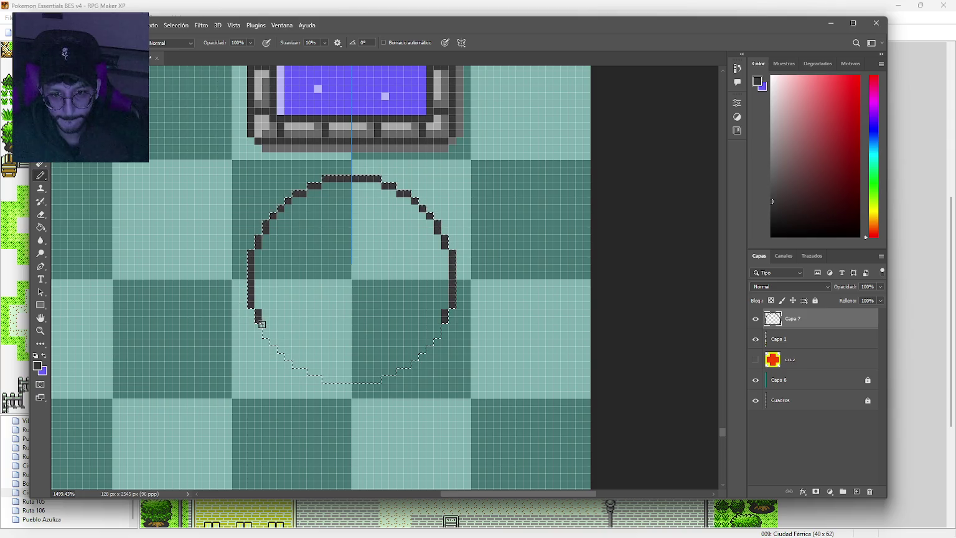
pyautogui.click(273, 342)
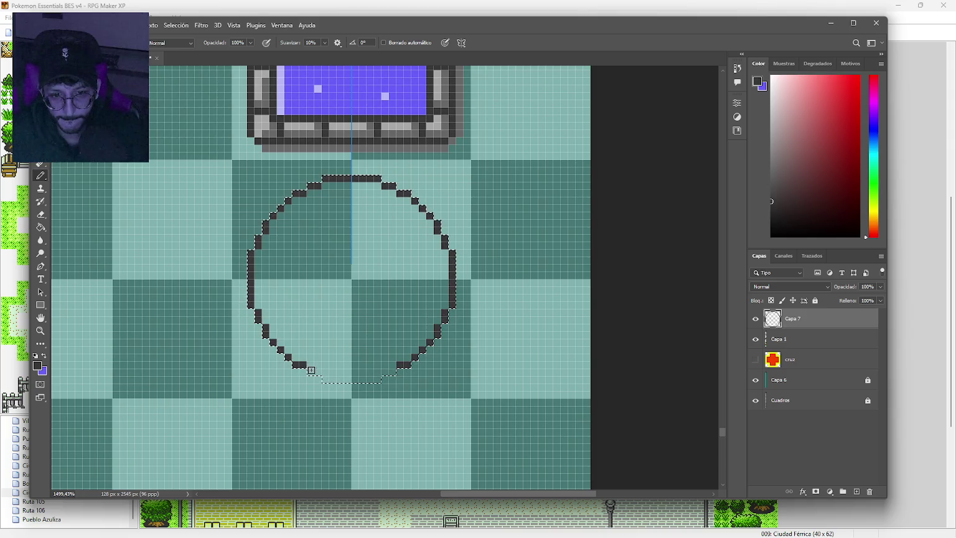
pyautogui.moveTo(322, 376); pyautogui.dragTo(352, 378)
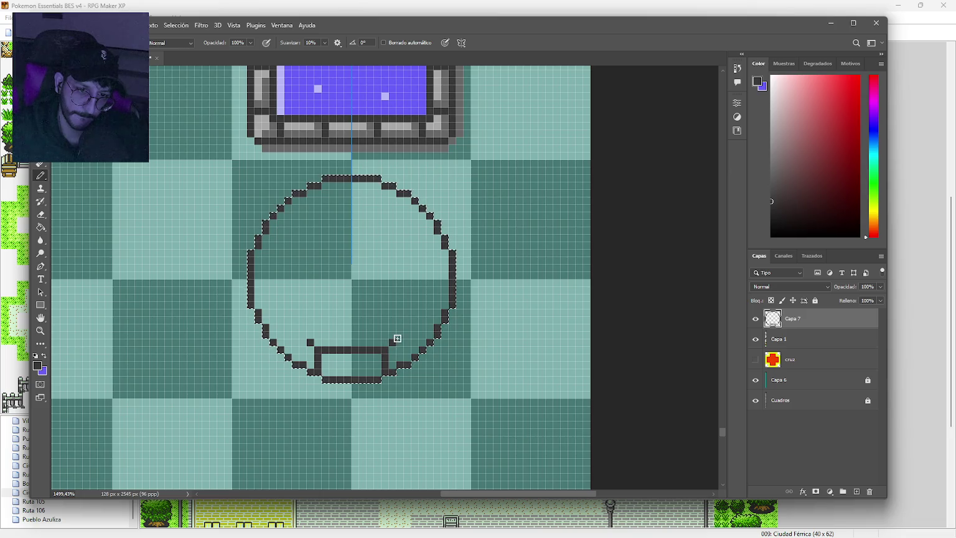
pyautogui.click(409, 328)
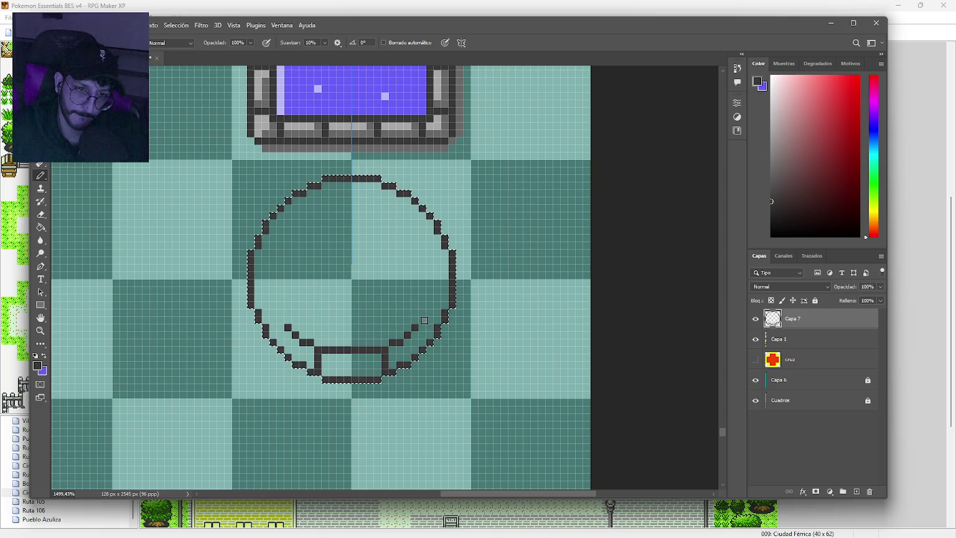
# Add inner outline pixels on both sides and widen the ring's dark top band left and right.
pyautogui.click(430, 322)
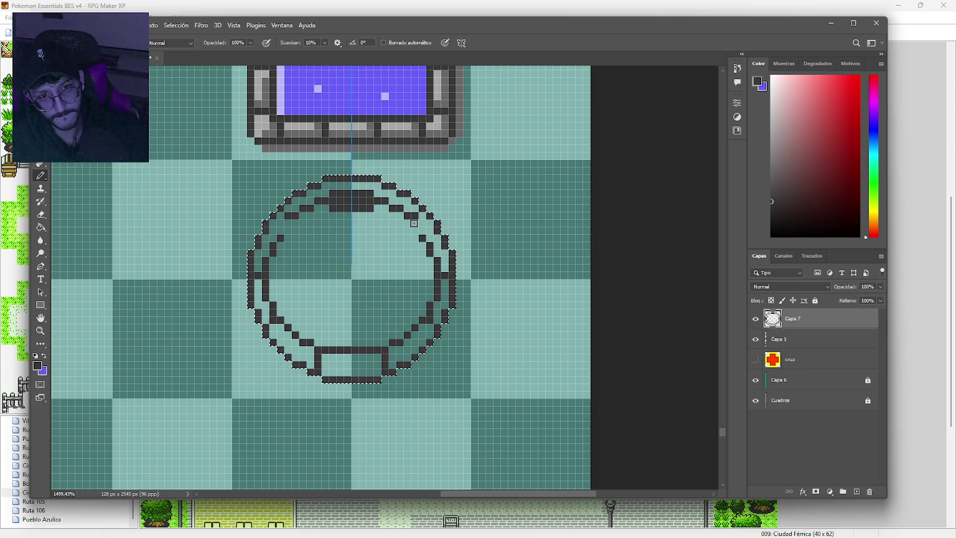
pyautogui.moveTo(386, 210)
pyautogui.mouseDown()
pyautogui.moveTo(318, 208)
pyautogui.moveTo(392, 213)
pyautogui.mouseUp()
pyautogui.moveTo(310, 216)
pyautogui.mouseDown()
pyautogui.moveTo(397, 216)
pyautogui.moveTo(291, 222)
pyautogui.moveTo(409, 228)
pyautogui.moveTo(432, 258)
pyautogui.mouseUp()
pyautogui.press('e')
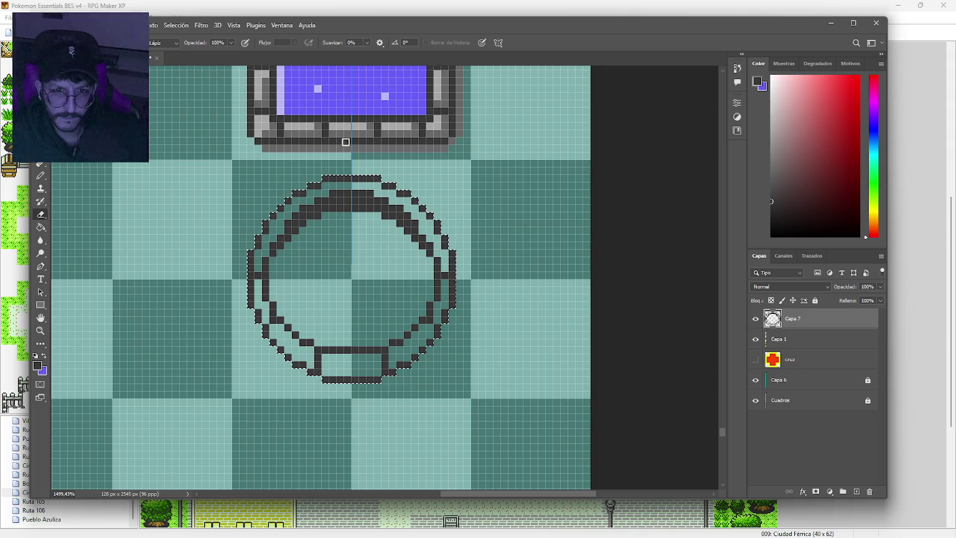
# Fill the ring's upper, lower-right and lower-left bands with light grey, undoing the bottom change.
pyautogui.press('g')
pyautogui.keyDown('alt'); pyautogui.click(350, 130); pyautogui.keyUp('alt')
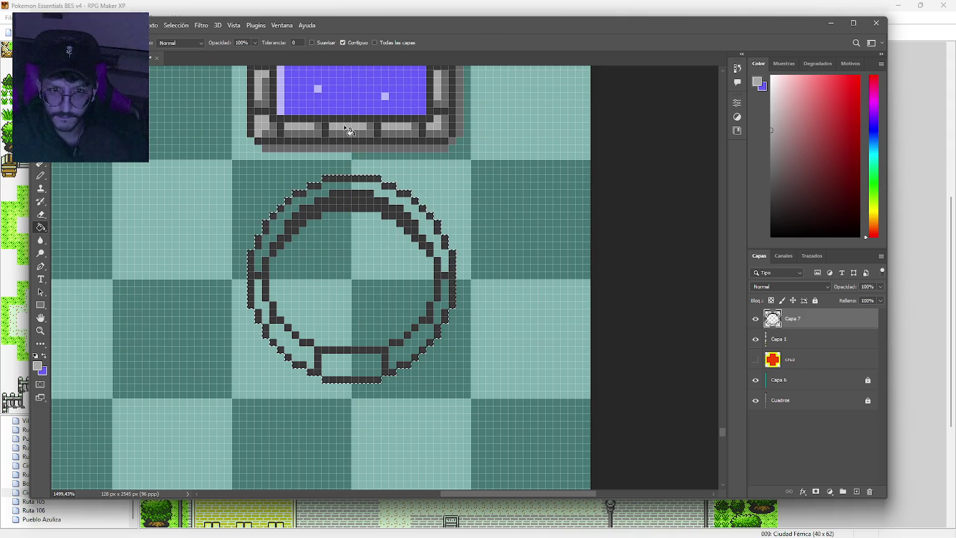
pyautogui.click(314, 187)
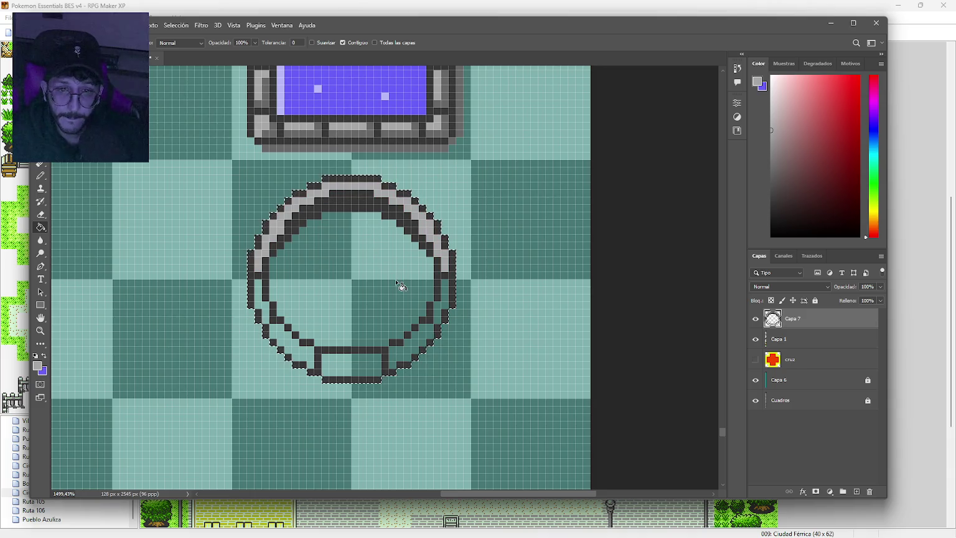
pyautogui.click(449, 298)
pyautogui.click(351, 364)
pyautogui.click(425, 329)
pyautogui.click(285, 340)
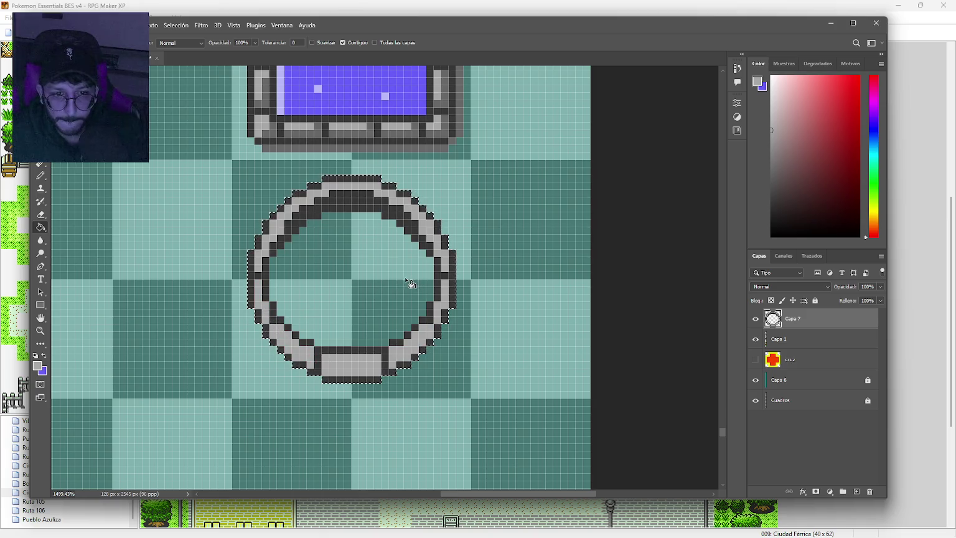
pyautogui.press('b')
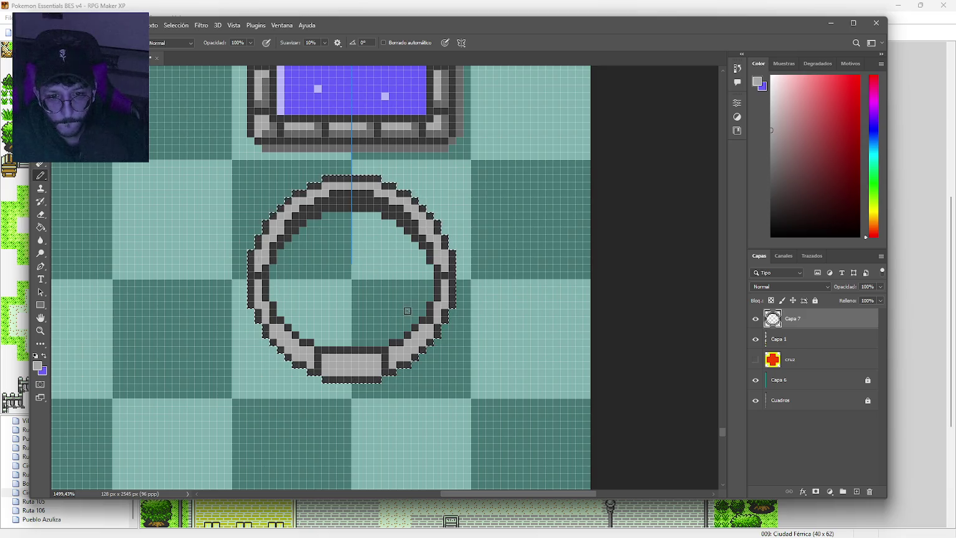
pyautogui.hotkey('ctrl', 'z')
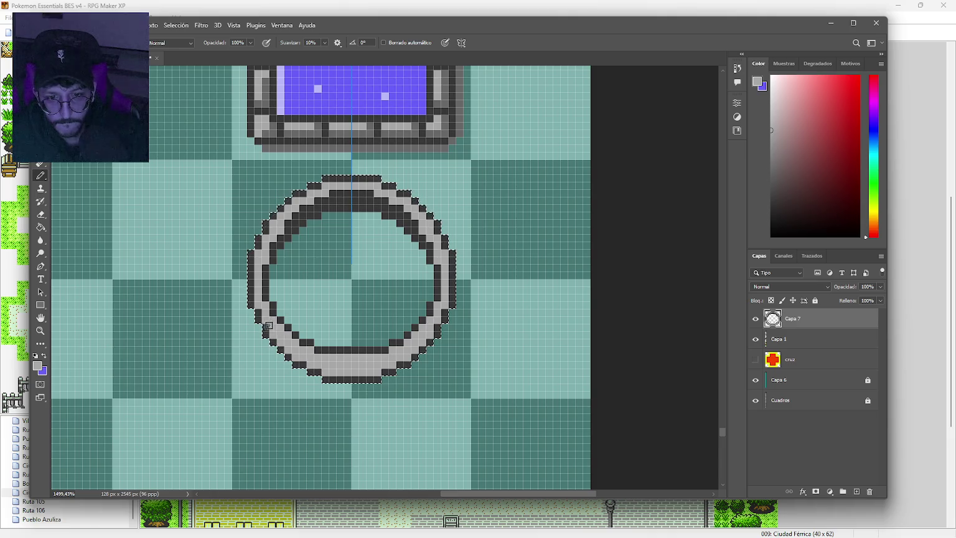
# Shade the ring's inner upper-right edge darker grey, then bring up the Johto reference map in the browser.
pyautogui.keyDown('alt'); pyautogui.click(341, 144); pyautogui.keyUp('alt')
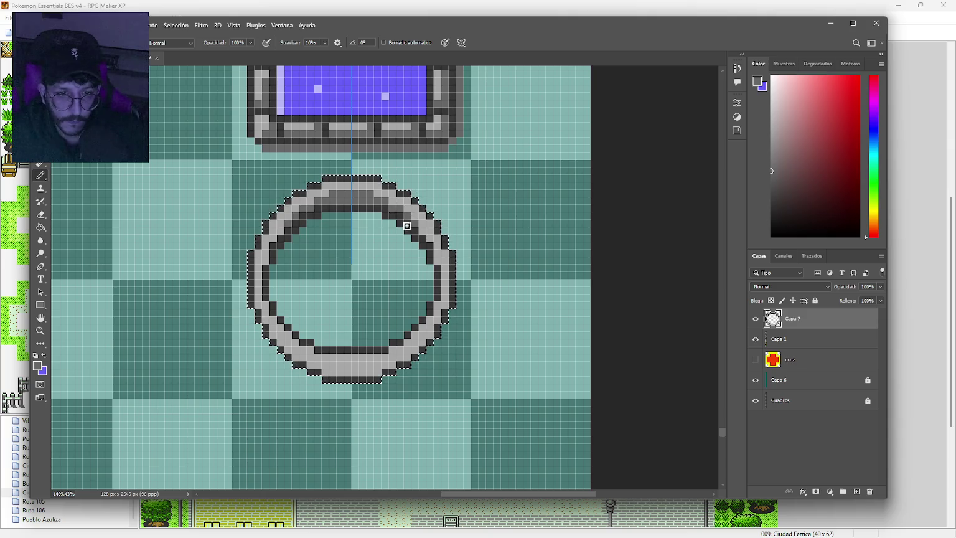
pyautogui.moveTo(413, 221); pyautogui.dragTo(440, 272)
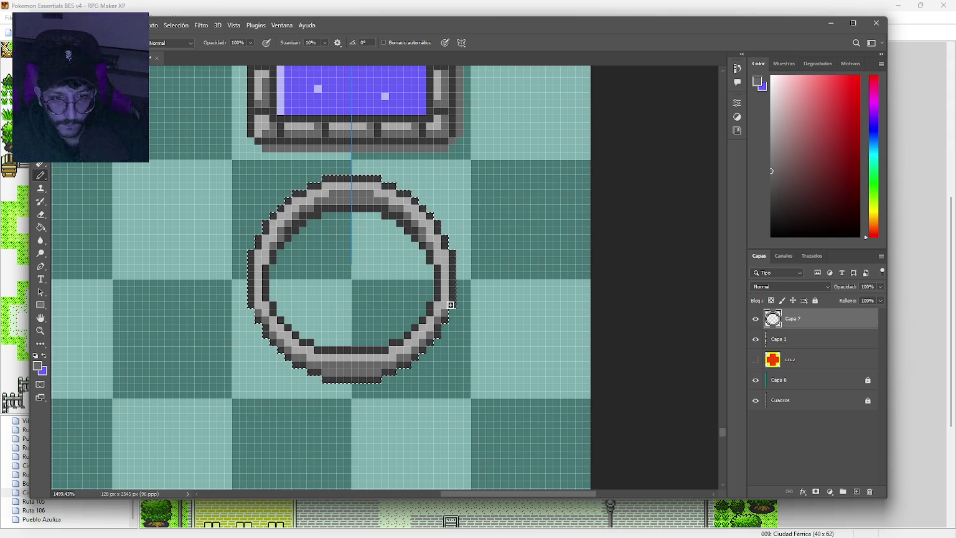
pyautogui.keyDown('alt'); pyautogui.click(442, 302); pyautogui.keyUp('alt')
pyautogui.keyDown('alt'); pyautogui.click(436, 300); pyautogui.keyUp('alt')
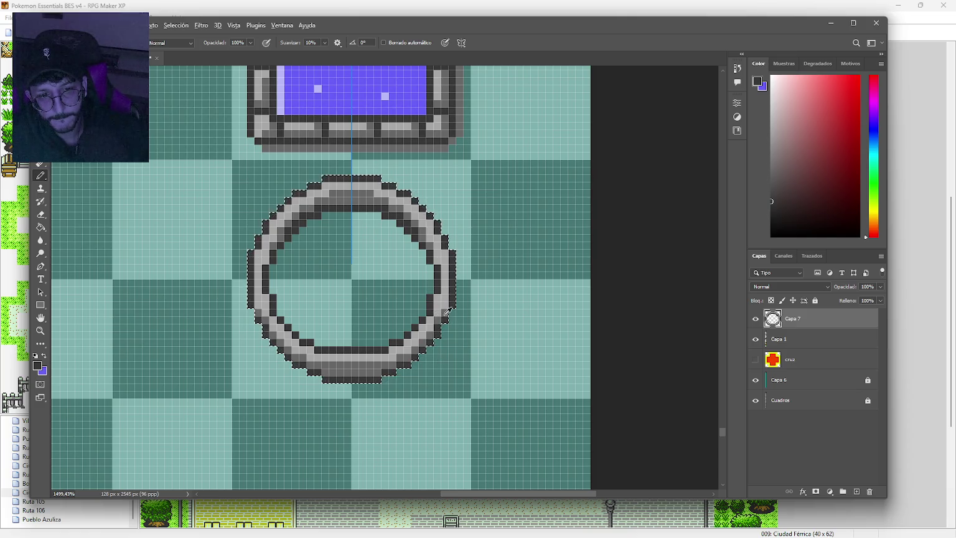
pyautogui.keyDown('alt'); pyautogui.click(449, 308); pyautogui.keyUp('alt')
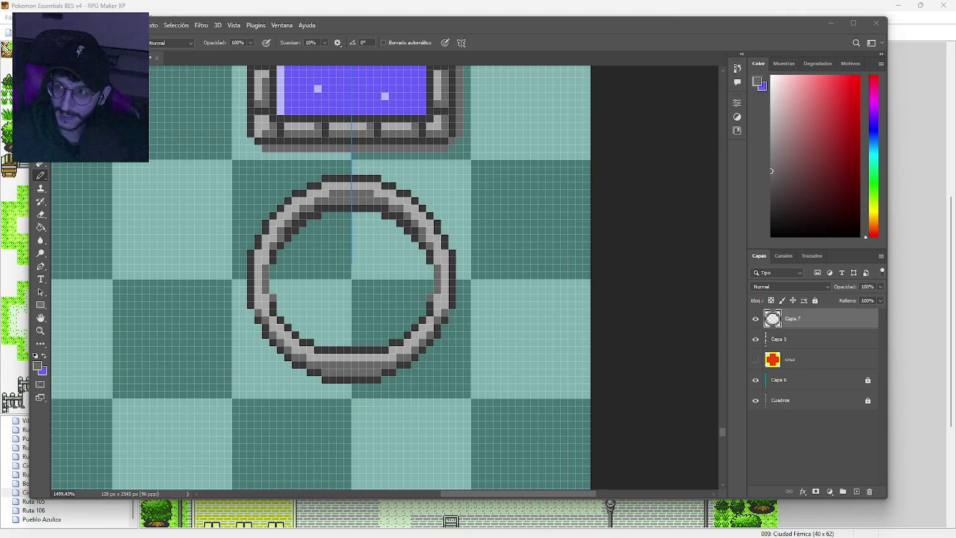
pyautogui.hotkey('alt', 'Tab')
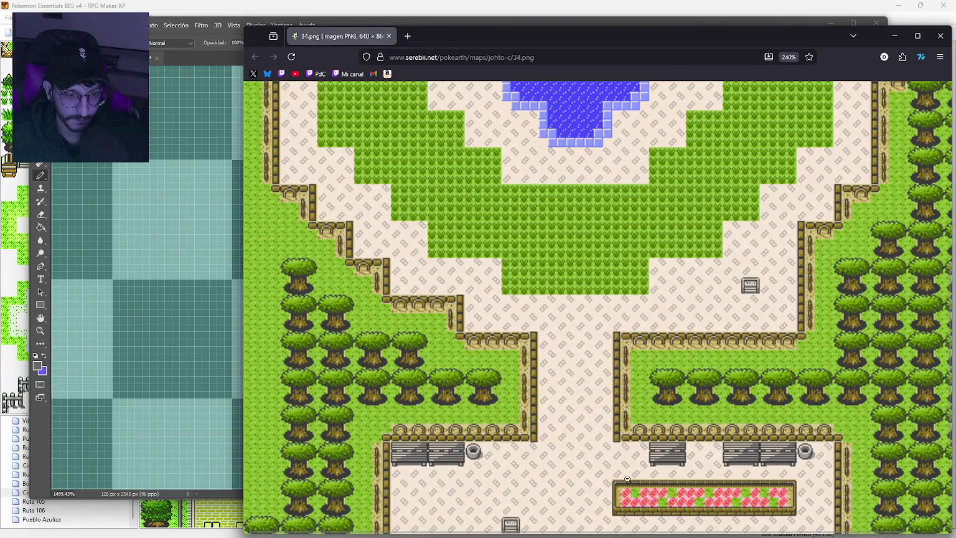
# Zoom into the Johto reference map in Firefox, then close the browser and return to Photoshop.
pyautogui.click(628, 477)
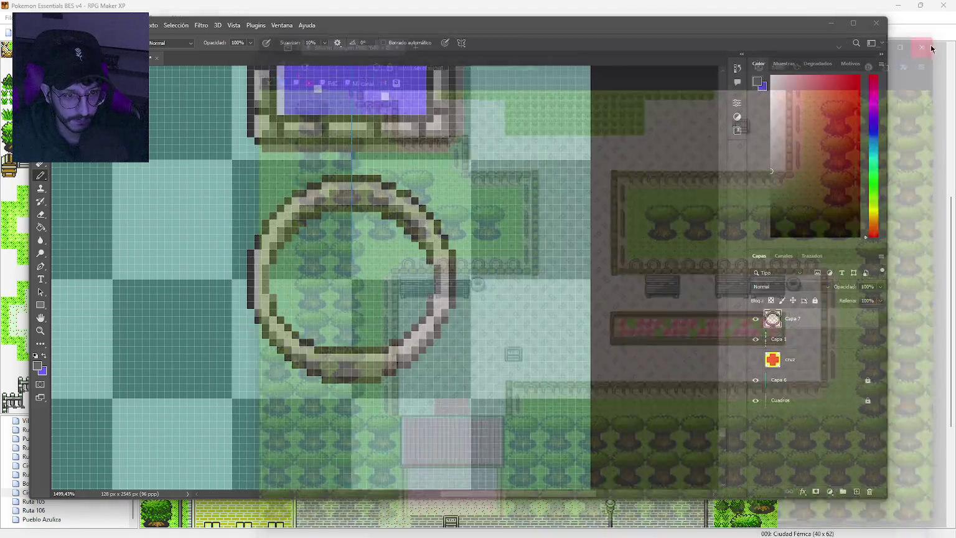
pyautogui.click(940, 35)
pyautogui.click(484, 121)
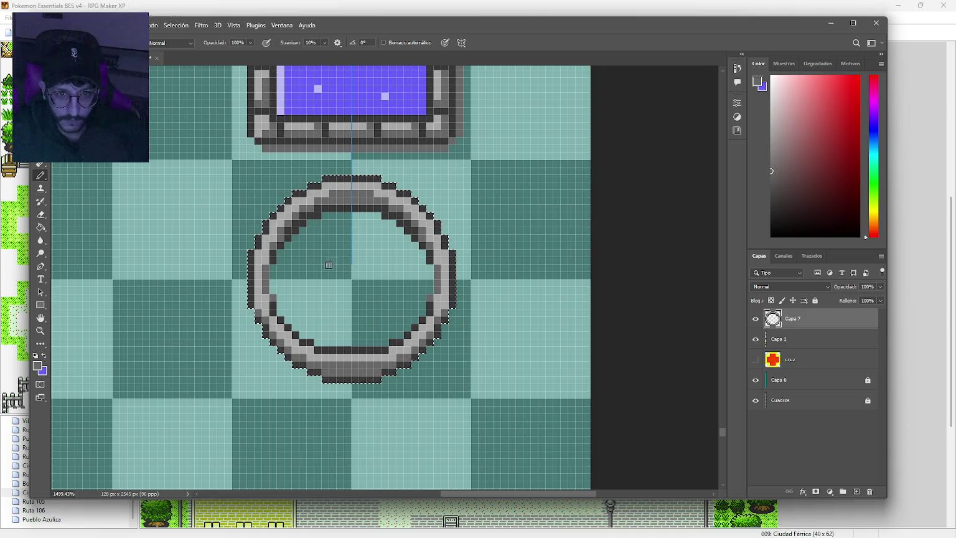
# Erase the stray dark pixels inside the top of the stone ring.
pyautogui.keyDown('alt'); pyautogui.click(343, 203); pyautogui.keyUp('alt')
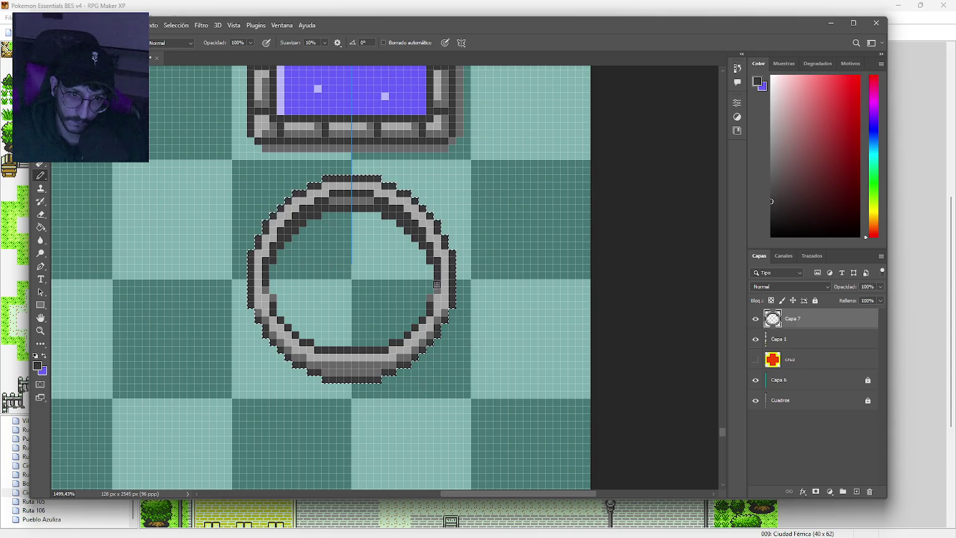
pyautogui.press('e')
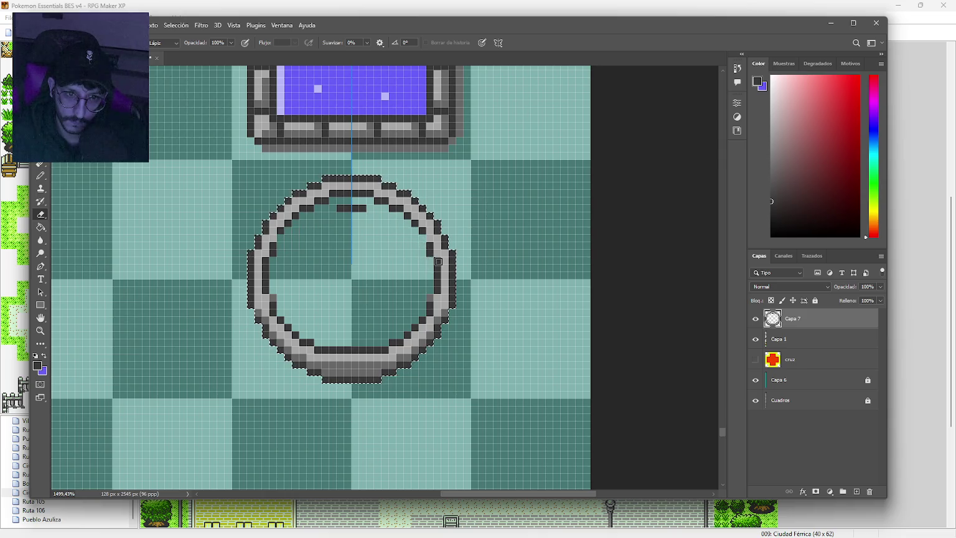
pyautogui.press('b')
pyautogui.press('e')
pyautogui.moveTo(338, 208); pyautogui.dragTo(366, 208)
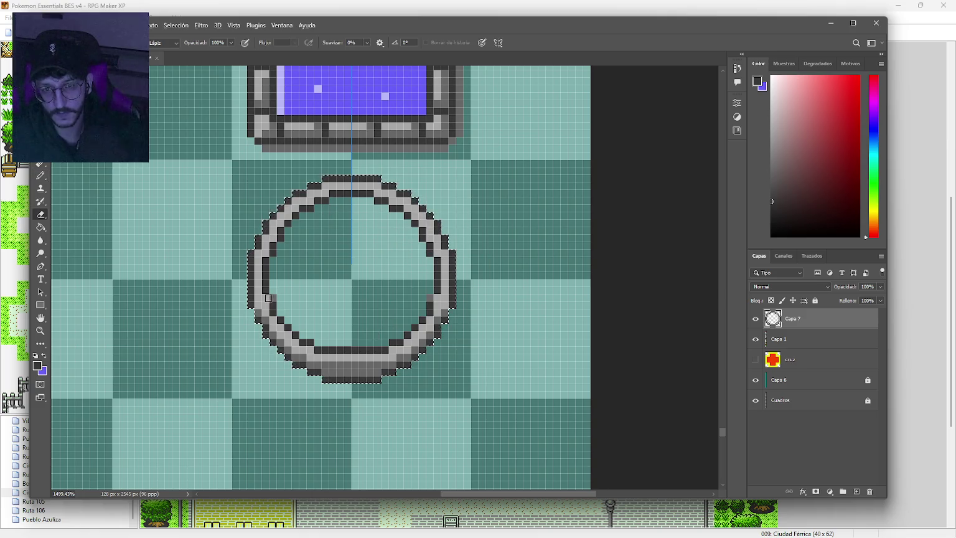
pyautogui.press('b')
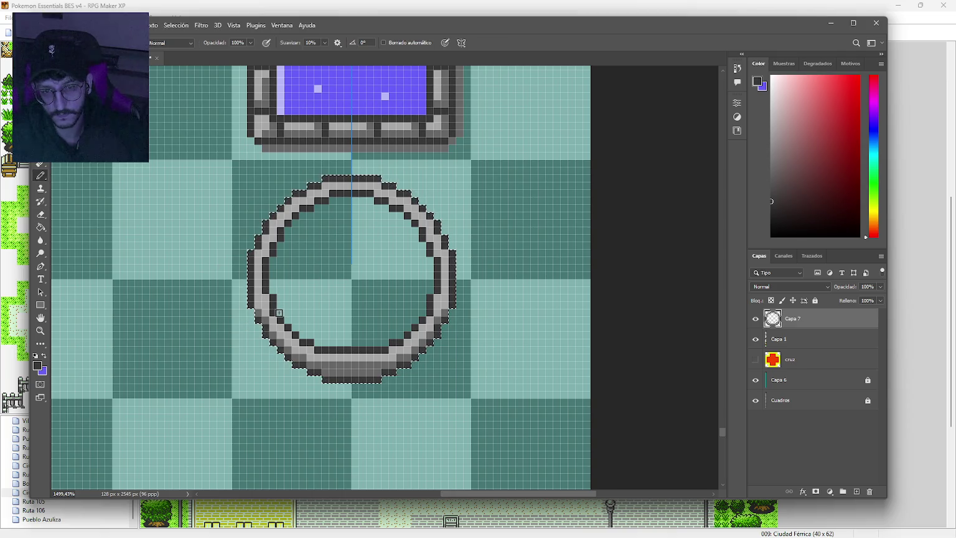
# Add dark grey pixels along the ring's lower-left inner edge using colours sampled from the ring.
pyautogui.keyDown('alt'); pyautogui.click(282, 326); pyautogui.keyUp('alt')
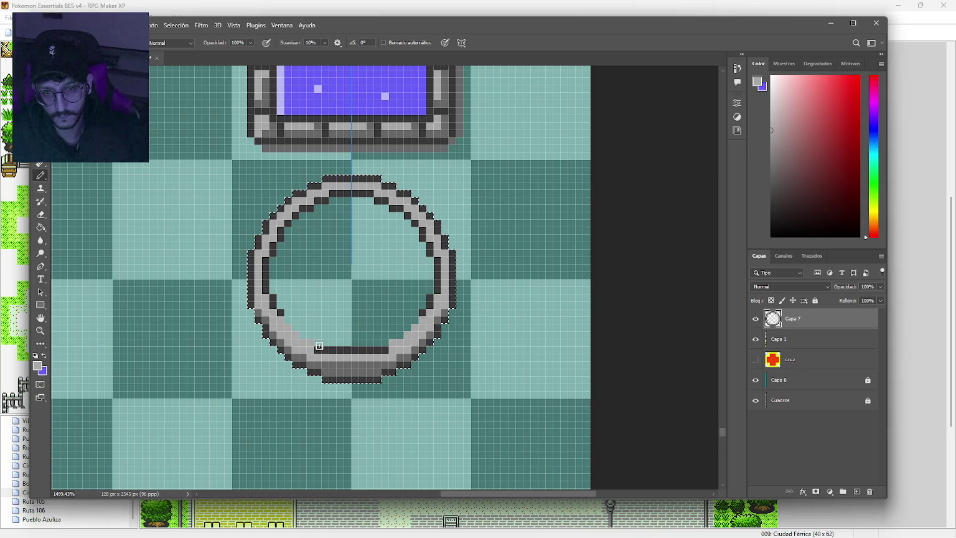
pyautogui.keyDown('alt'); pyautogui.click(276, 306); pyautogui.keyUp('alt')
pyautogui.moveTo(288, 321); pyautogui.dragTo(316, 338)
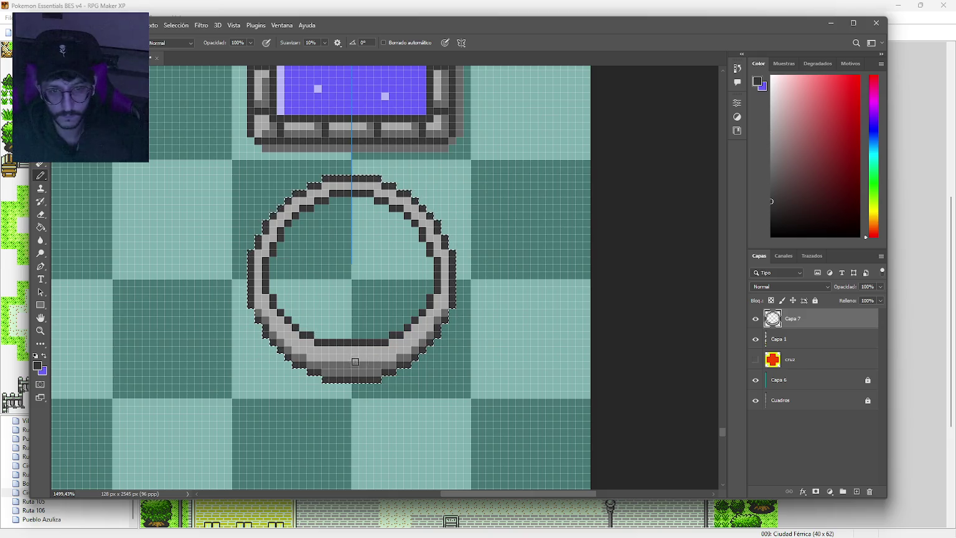
pyautogui.keyDown('alt'); pyautogui.click(349, 354); pyautogui.keyUp('alt')
pyautogui.keyDown('alt'); pyautogui.click(317, 362); pyautogui.keyUp('alt')
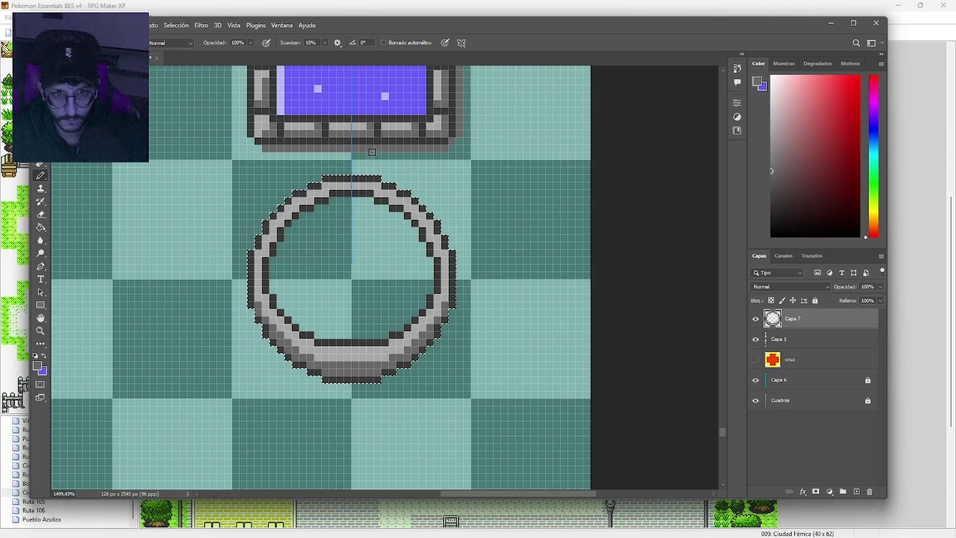
pyautogui.keyDown('alt'); pyautogui.click(370, 100); pyautogui.keyUp('alt')
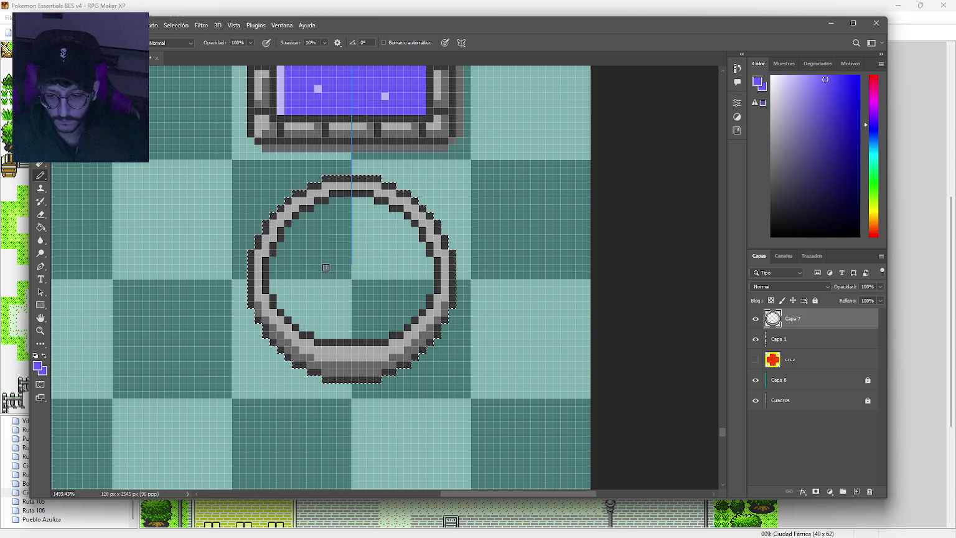
# Fill the ring's interior with purple and draw dark grey pixels along its inner top edge.
pyautogui.press('g')
pyautogui.click(345, 298)
pyautogui.press('b')
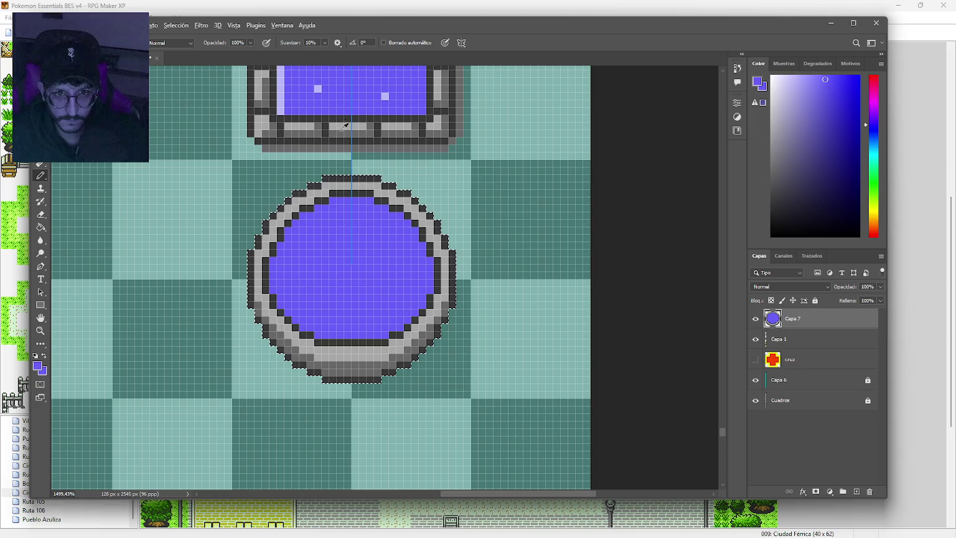
pyautogui.keyDown('alt'); pyautogui.click(307, 118); pyautogui.keyUp('alt')
pyautogui.moveTo(333, 201)
pyautogui.mouseDown()
pyautogui.moveTo(361, 200)
pyautogui.moveTo(412, 226)
pyautogui.mouseUp()
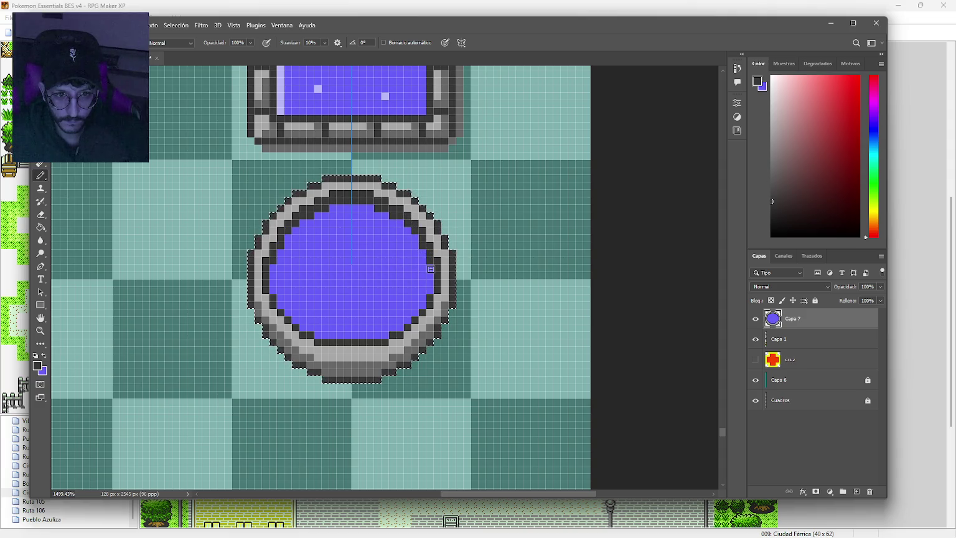
# Try filling the round pool's interior with light lavender sampled from the square pool.
pyautogui.scroll(-5, 432, 268)
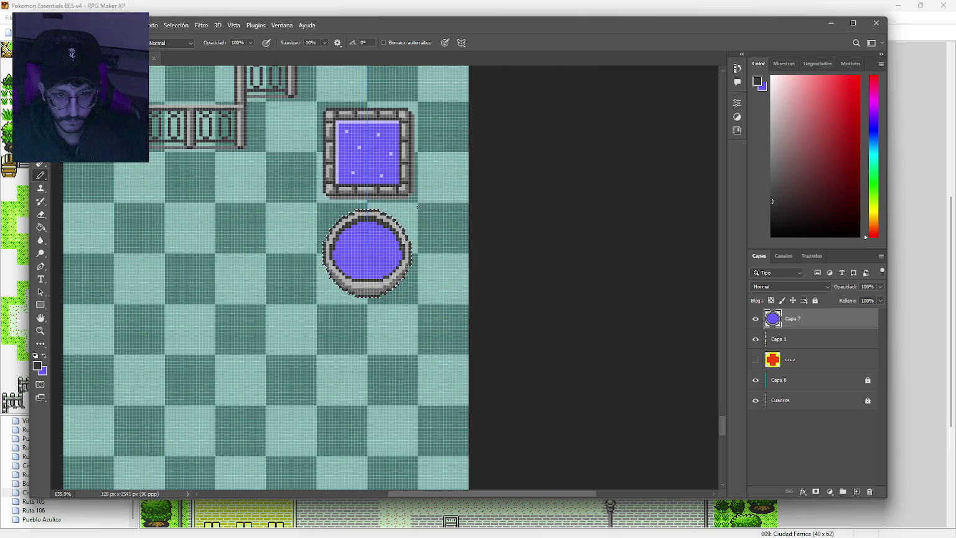
pyautogui.moveTo(414, 200); pyautogui.dragTo(417, 267)
pyautogui.scroll(5, 402, 296)
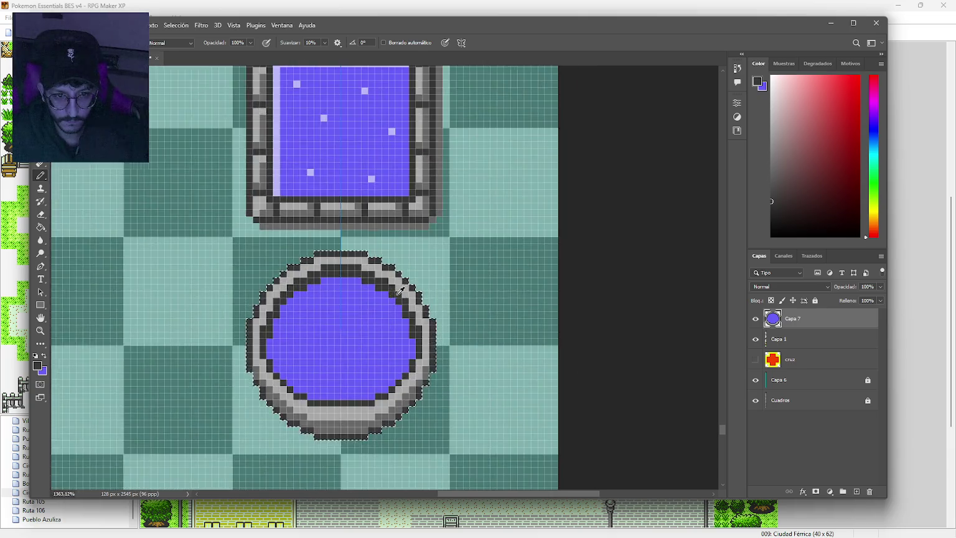
pyautogui.moveTo(313, 156); pyautogui.dragTo(313, 234)
pyautogui.keyDown('alt'); pyautogui.click(290, 251); pyautogui.keyUp('alt')
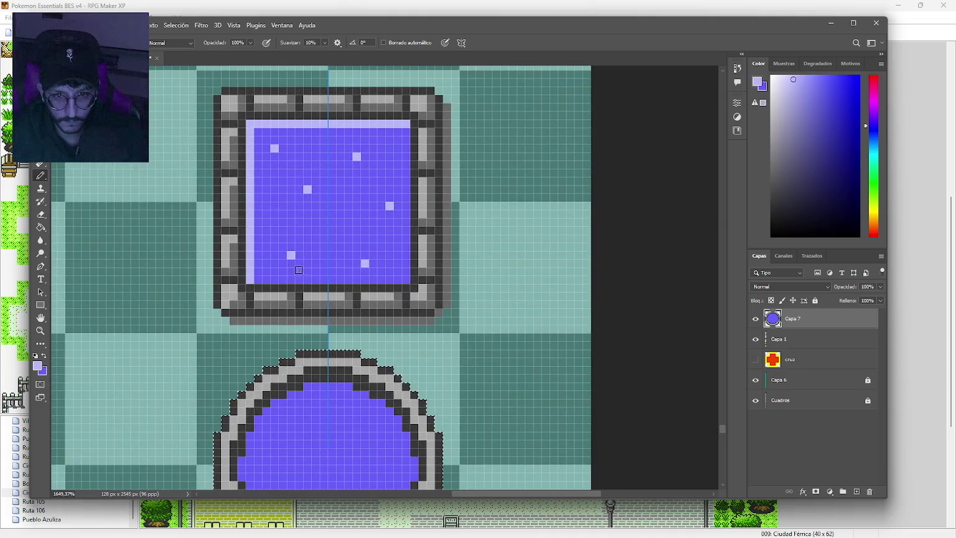
pyautogui.scroll(-3, 318, 286)
pyautogui.press('g')
pyautogui.click(332, 334)
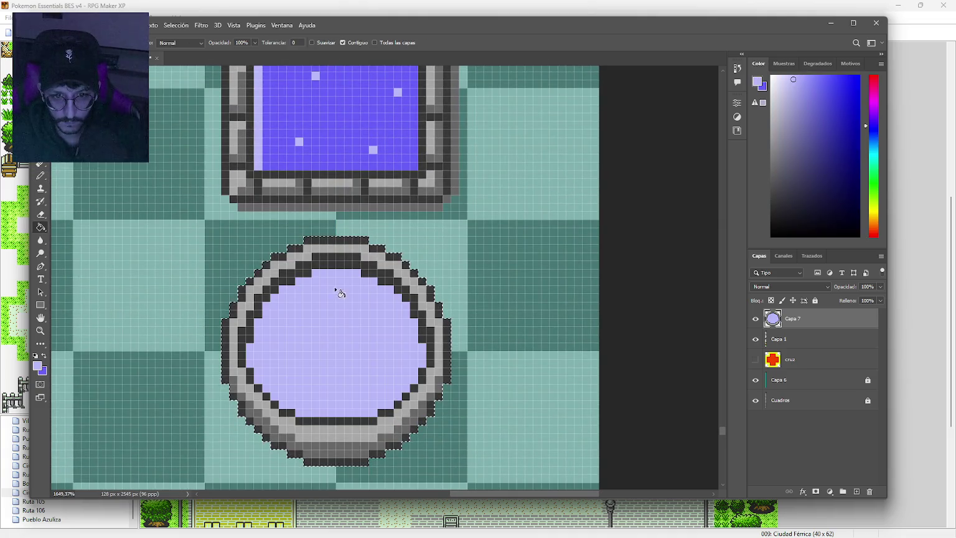
# Return the round pool's interior to purple.
pyautogui.press('b')
pyautogui.press('x')
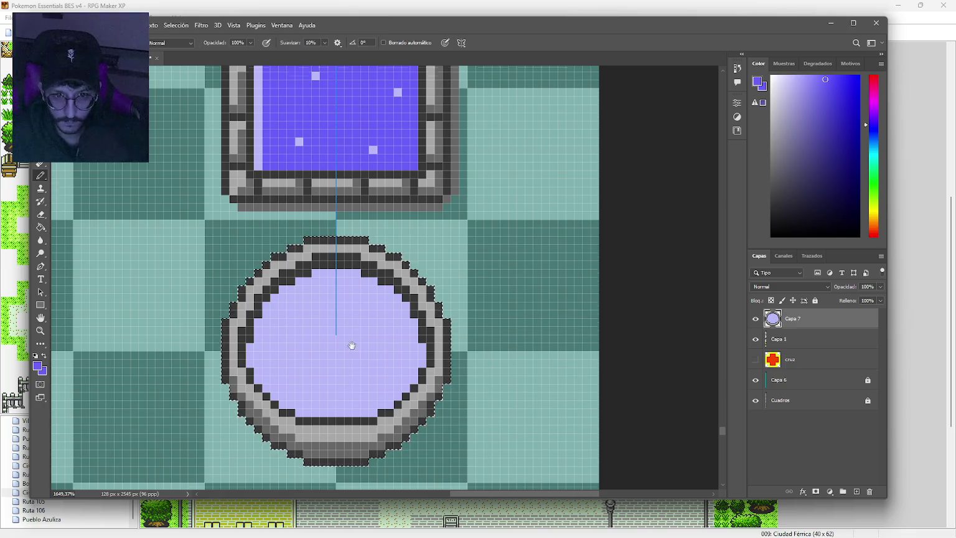
pyautogui.scroll(-2, 350, 324)
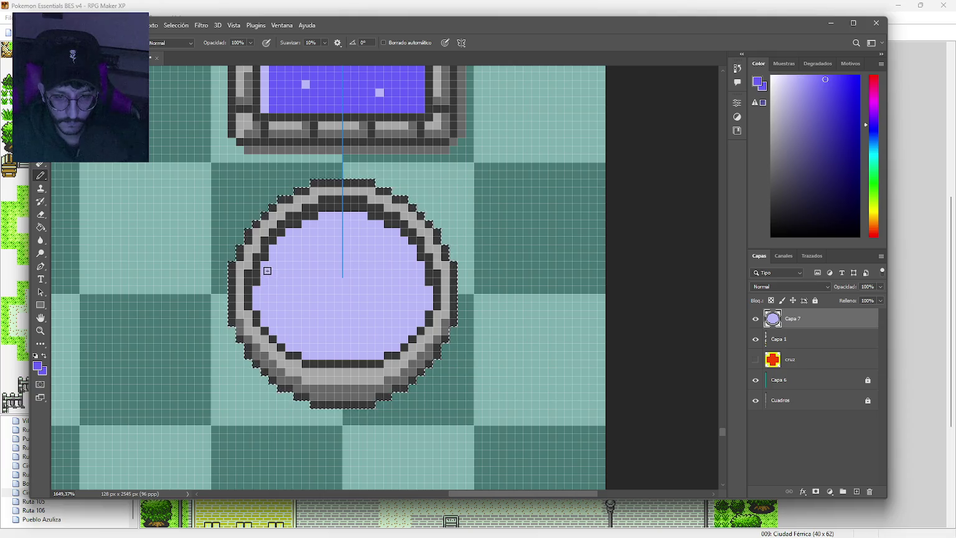
pyautogui.click(268, 273)
pyautogui.press('x')
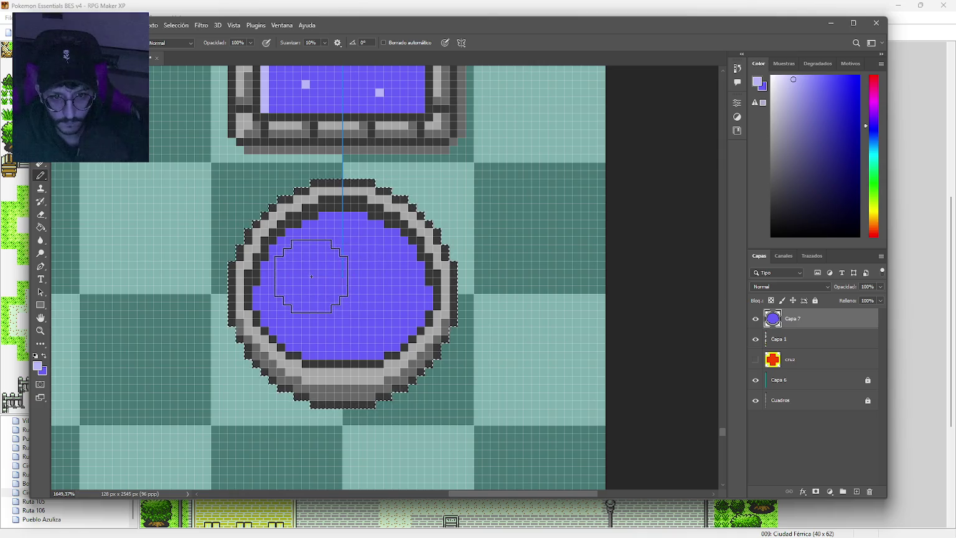
# Turn off painting symmetry and dab a lavender highlight in the pool's upper-left.
pyautogui.moveTo(321, 264); pyautogui.dragTo(364, 264)
pyautogui.hotkey('ctrl', 'z')
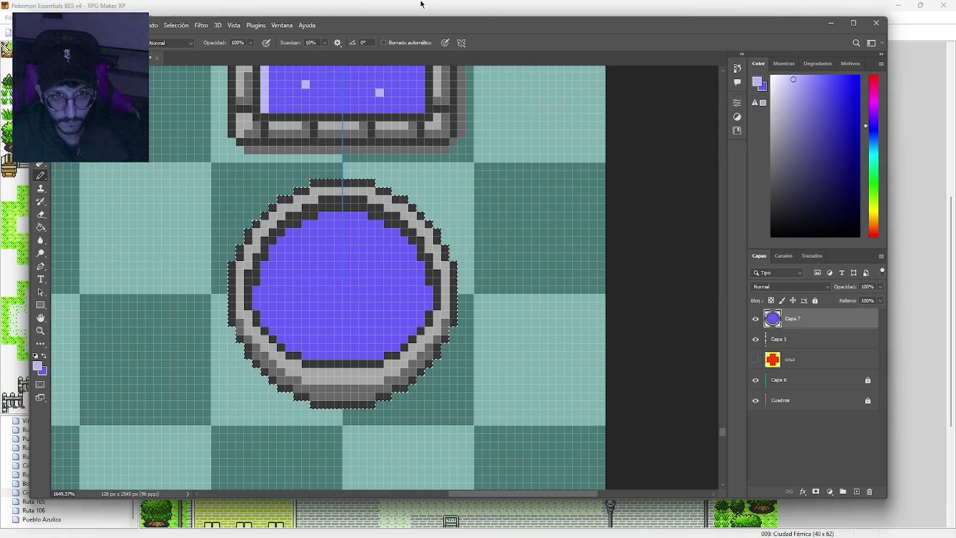
pyautogui.click(461, 42)
pyautogui.click(481, 56)
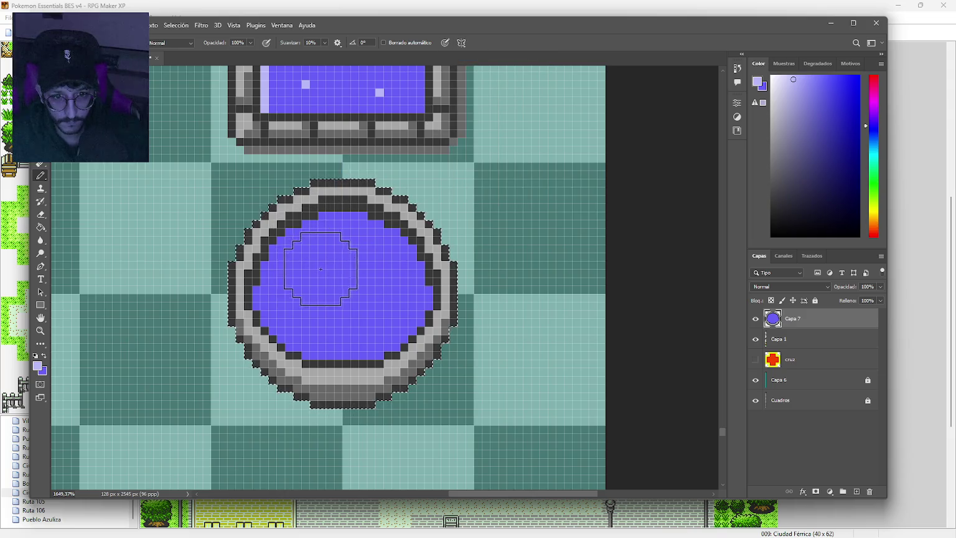
pyautogui.click(322, 265)
# Add lavender dither pixels around the highlight and along the basin's inner edge.
pyautogui.keyDown('alt'); pyautogui.click(365, 313); pyautogui.keyUp('alt')
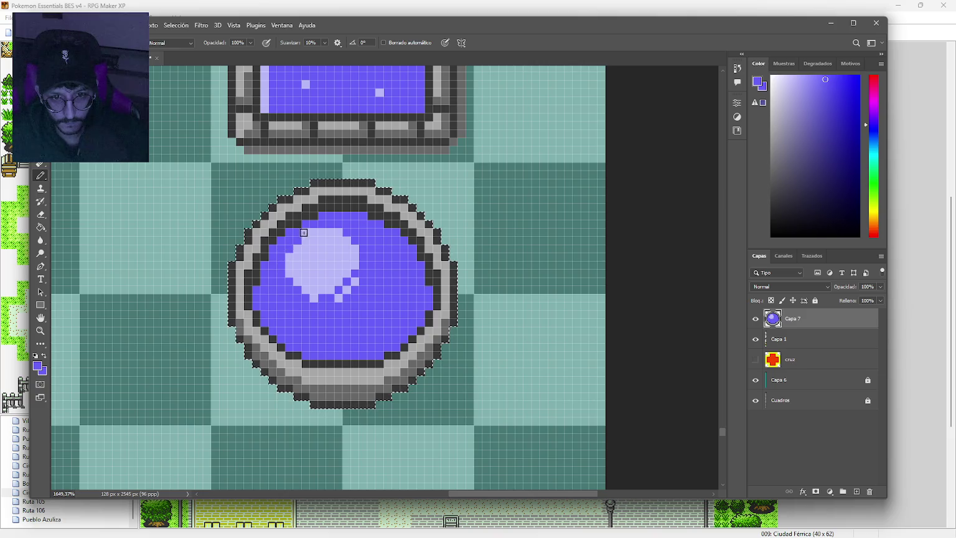
pyautogui.click(333, 232)
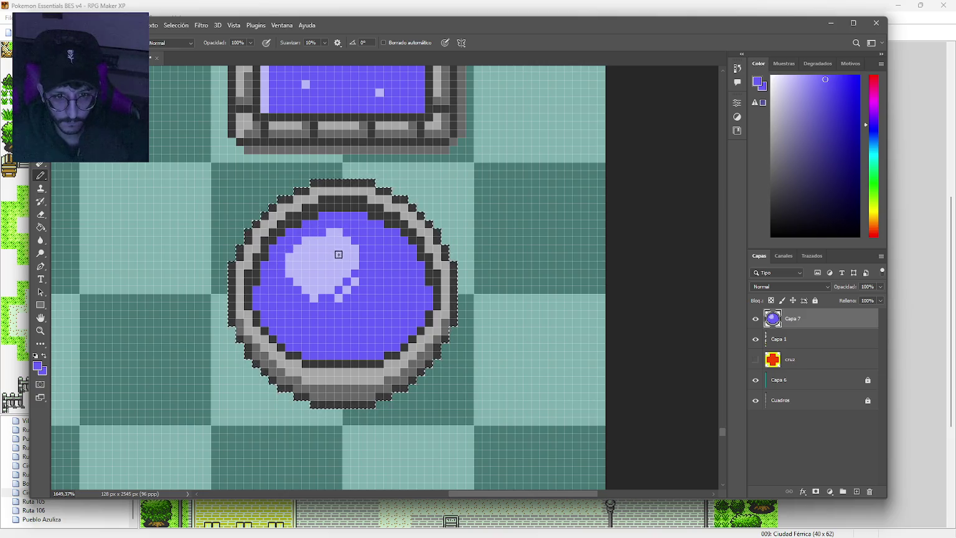
pyautogui.scroll(-5, 332, 264)
pyautogui.scroll(4, 359, 328)
pyautogui.scroll(1, 359, 327)
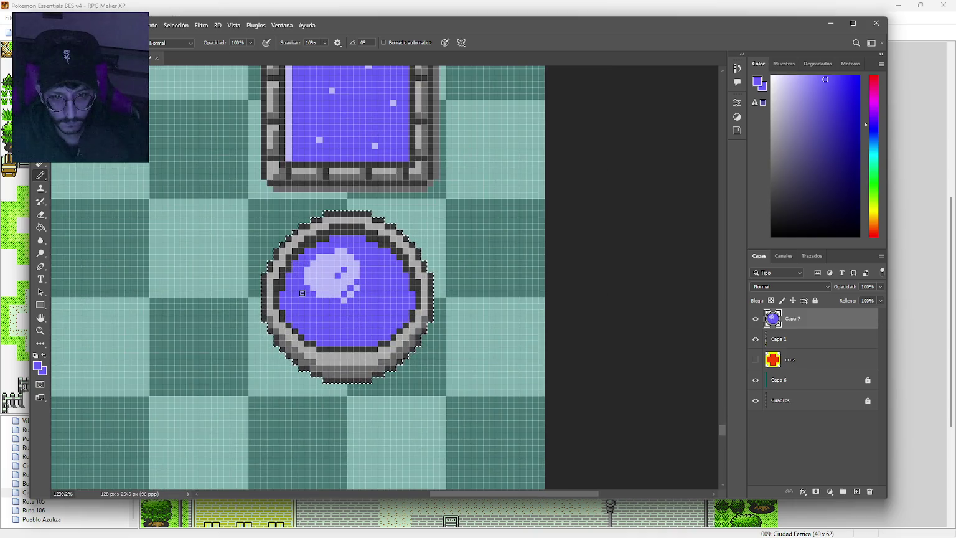
pyautogui.keyDown('alt'); pyautogui.click(333, 292); pyautogui.keyUp('alt')
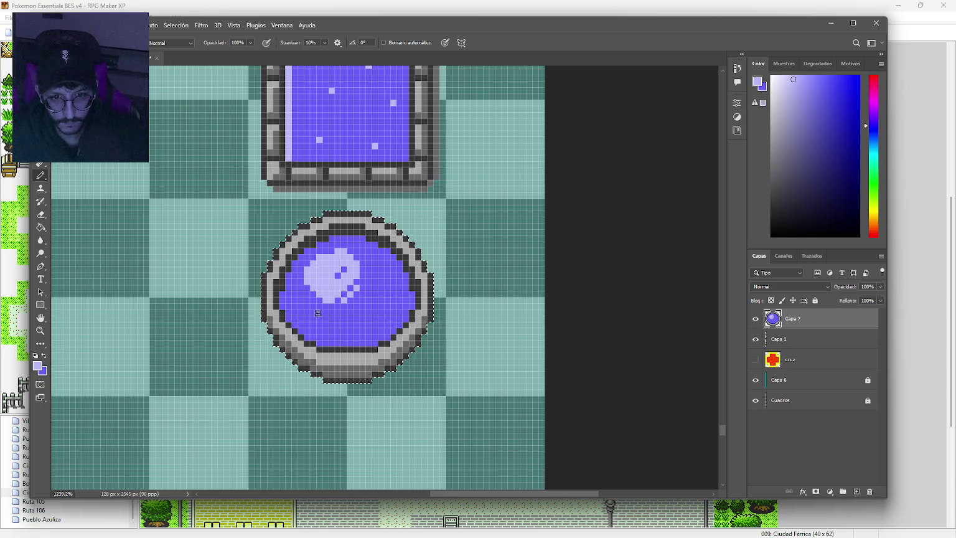
pyautogui.scroll(1, 350, 291)
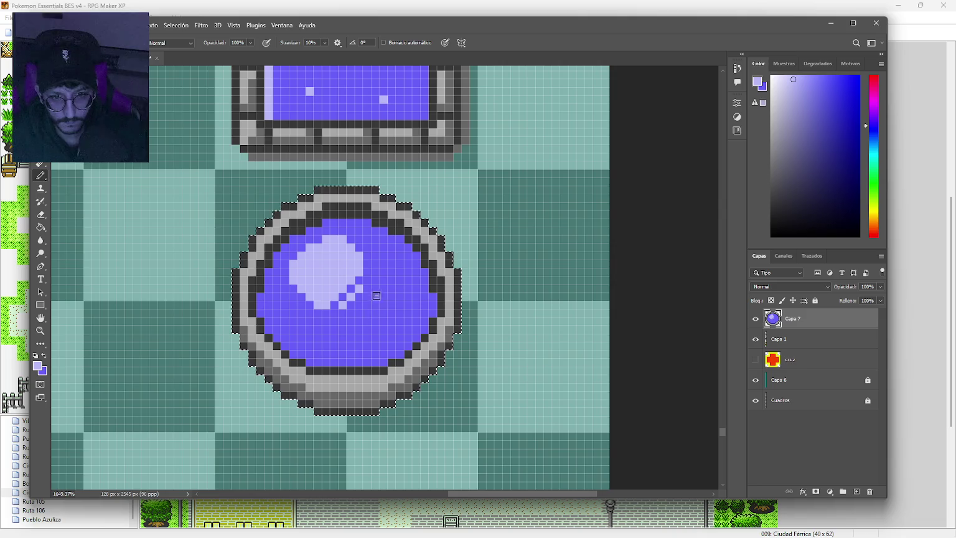
pyautogui.click(366, 299)
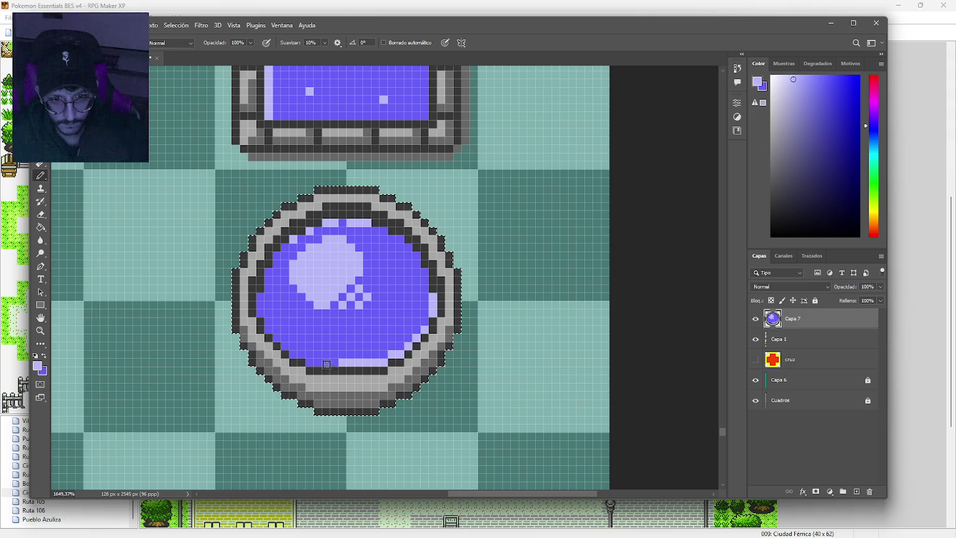
pyautogui.scroll(-10, 414, 303)
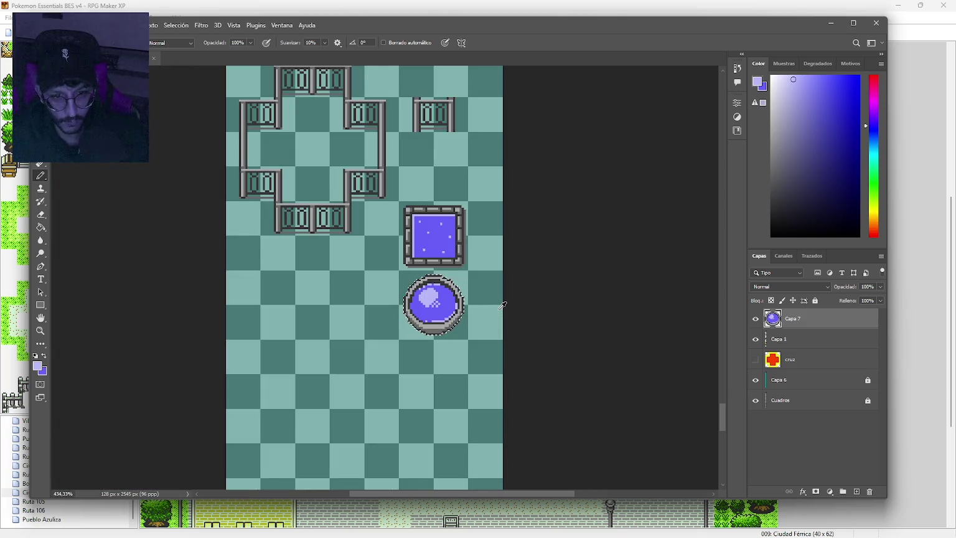
# Zoom out, deselect the round basin with Ctrl+D, and sample the rim's light grey.
pyautogui.scroll(1, 480, 312)
pyautogui.scroll(-1, 474, 313)
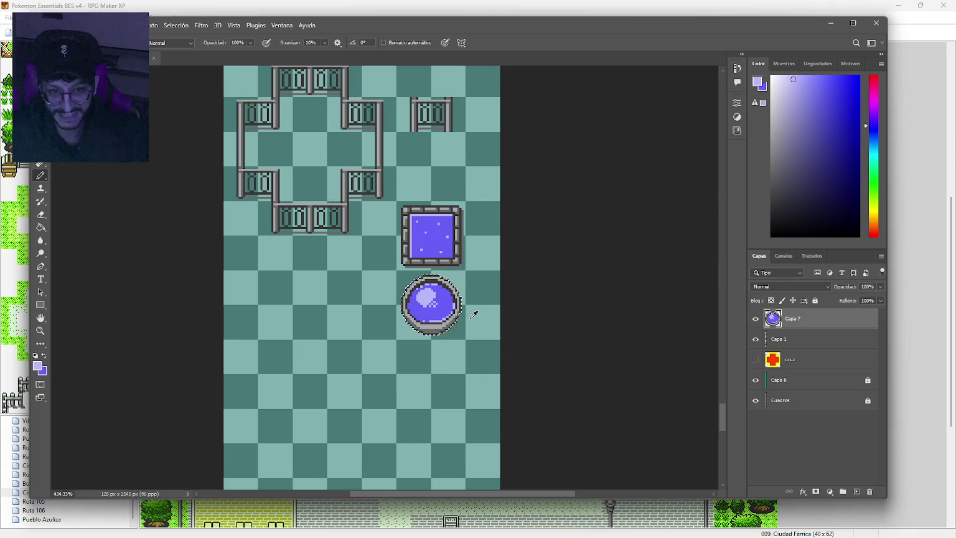
pyautogui.scroll(2, 474, 315)
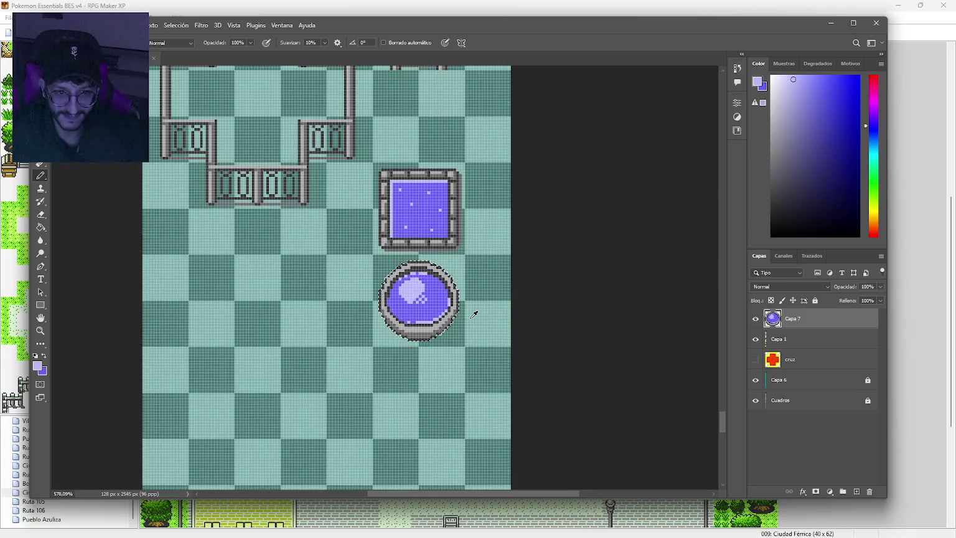
pyautogui.scroll(-2, 472, 317)
pyautogui.hotkey('ctrl', 'd')
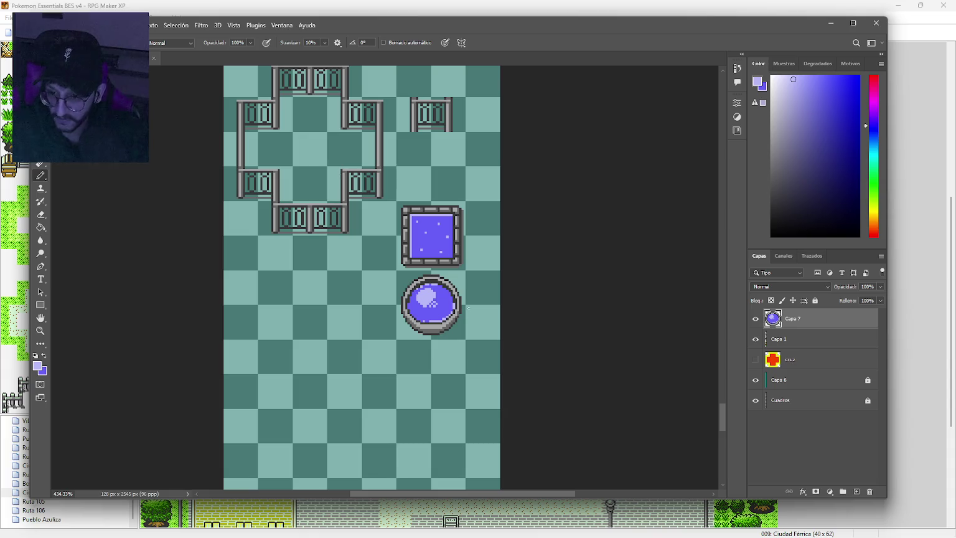
pyautogui.scroll(5, 448, 311)
pyautogui.keyDown('alt'); pyautogui.click(430, 359); pyautogui.keyUp('alt')
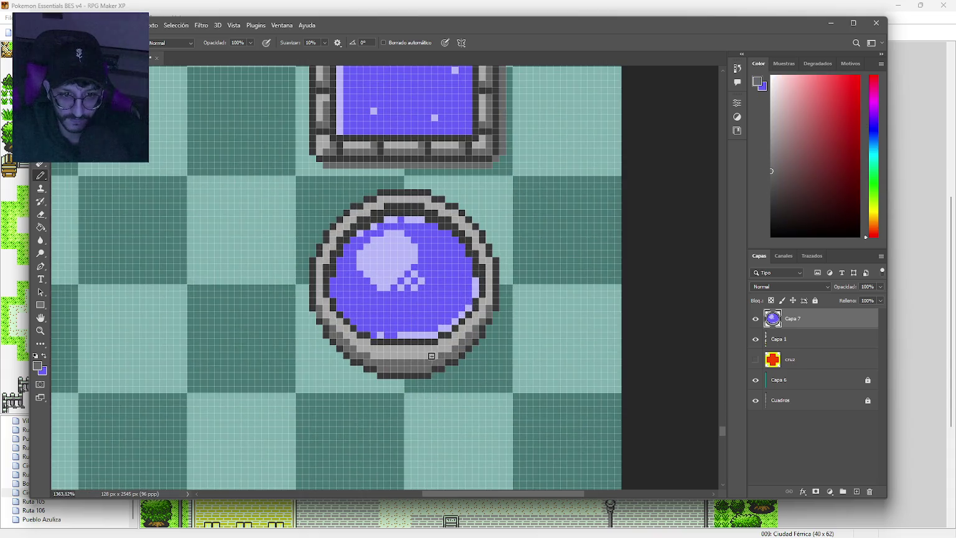
pyautogui.scroll(-3, 523, 376)
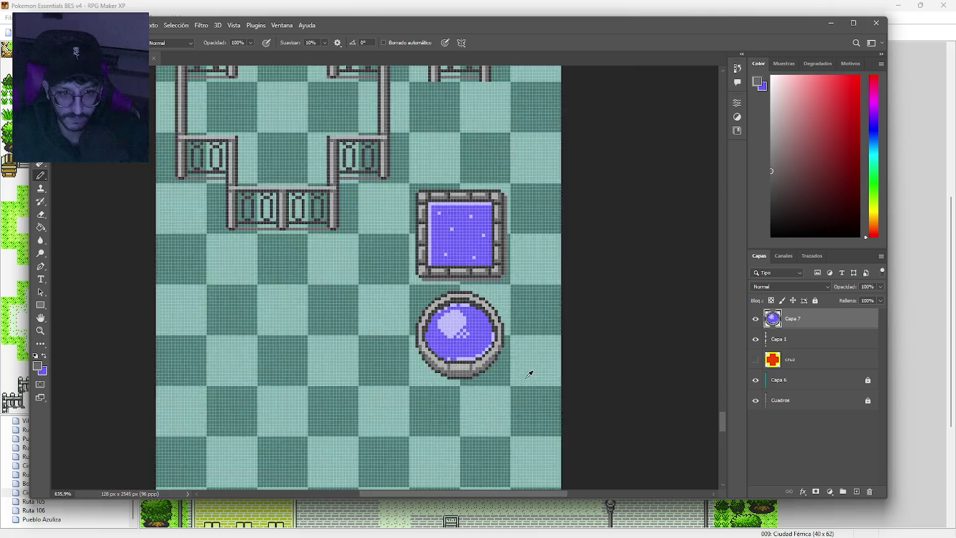
pyautogui.scroll(-1, 528, 375)
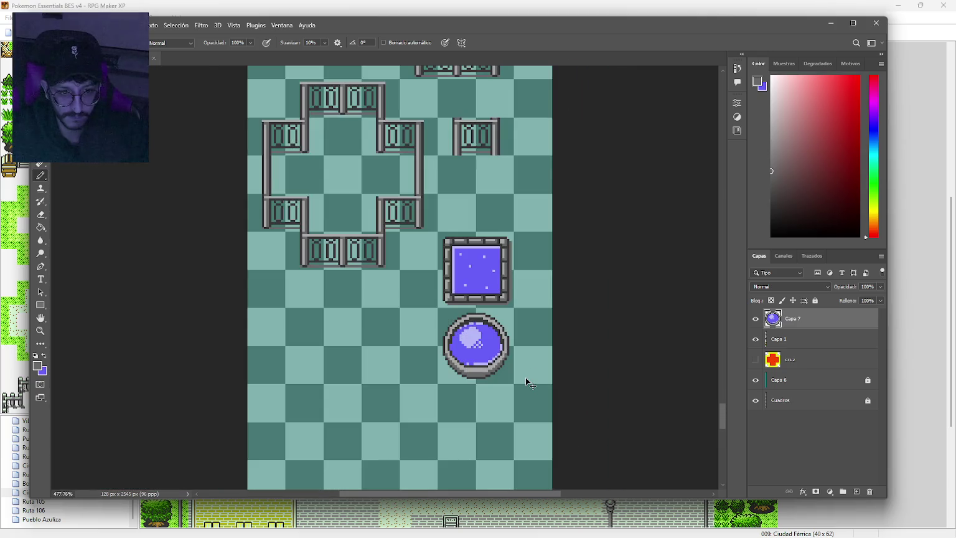
pyautogui.scroll(3, 530, 371)
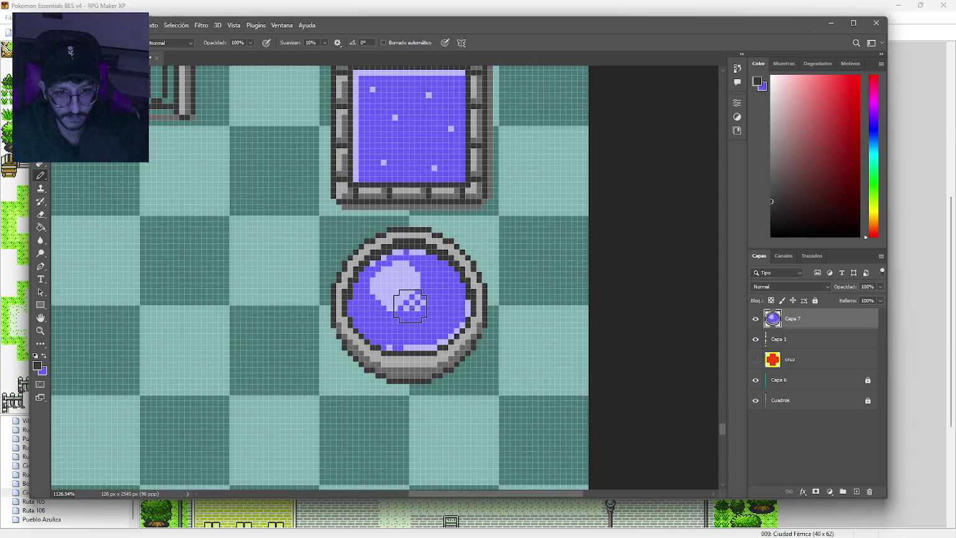
# Paint a dark blob in the basin's centre and lay light purple over its upper-left.
pyautogui.click(408, 305)
pyautogui.keyDown('alt'); pyautogui.click(397, 290); pyautogui.keyUp('alt')
pyautogui.moveTo(397, 290); pyautogui.dragTo(411, 294)
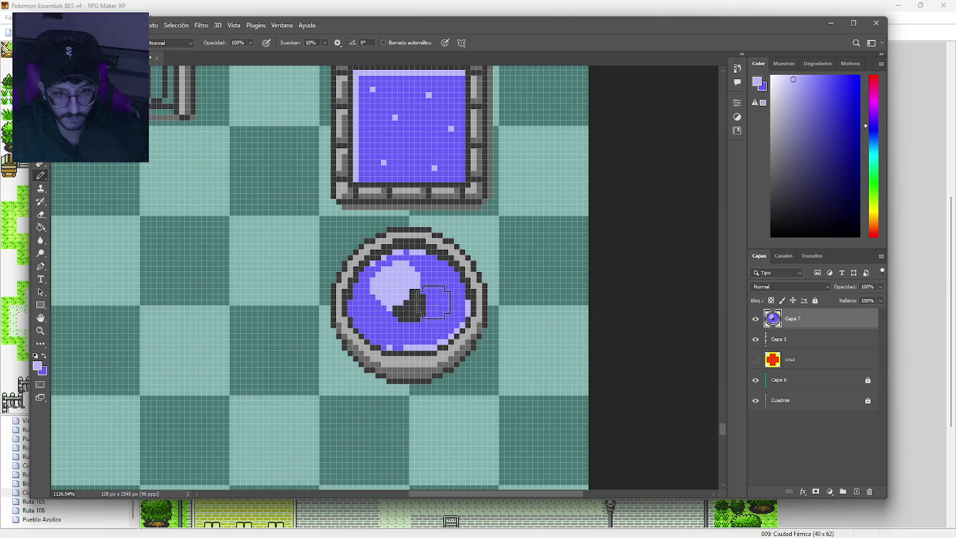
pyautogui.scroll(-4, 534, 354)
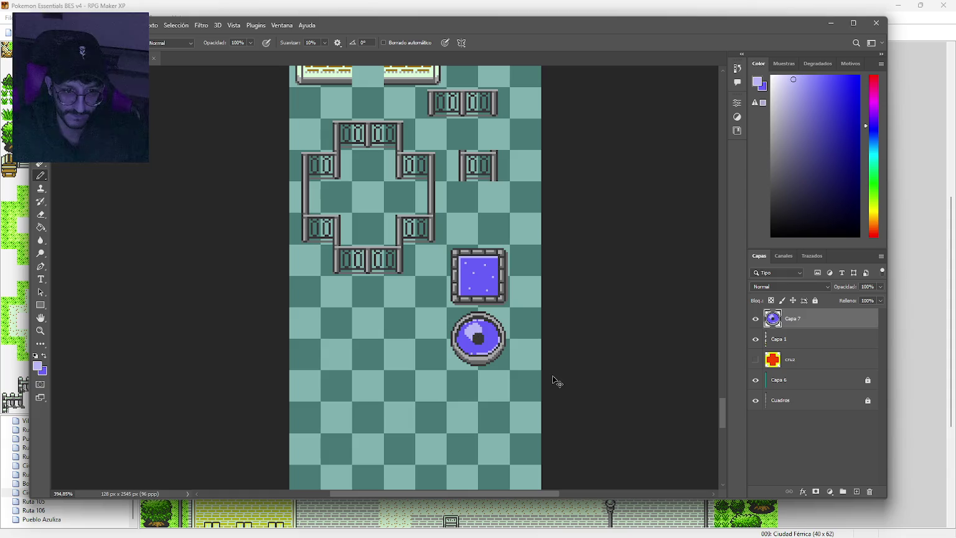
pyautogui.scroll(2, 517, 380)
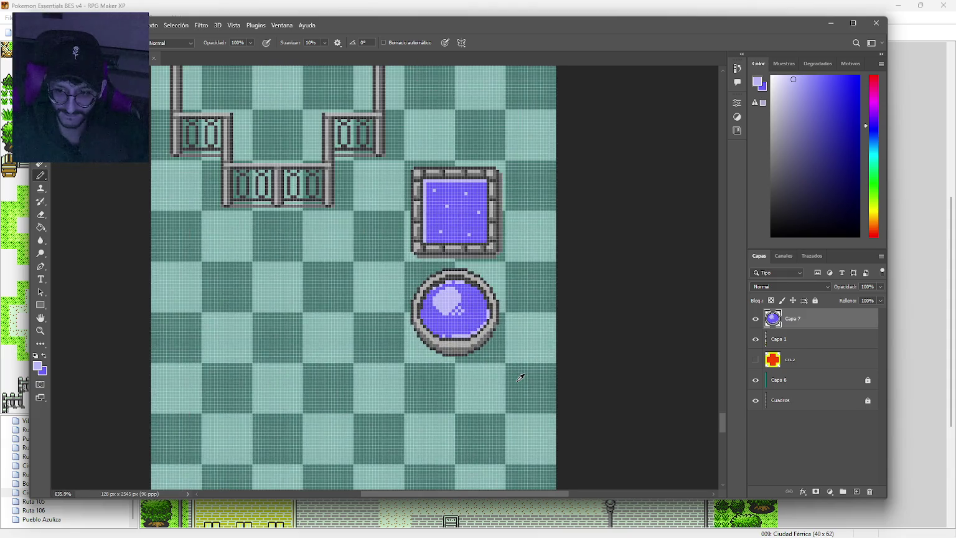
pyautogui.scroll(1, 520, 377)
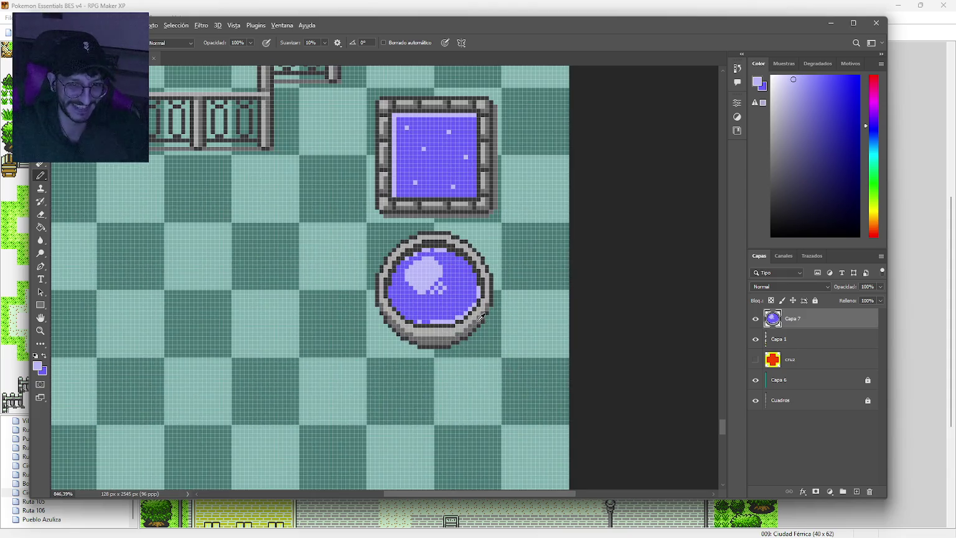
pyautogui.scroll(2, 473, 315)
# Sample the basin's blue-purple and lavender, then dither lavender pixels onto its right side.
pyautogui.keyDown('alt'); pyautogui.click(343, 262); pyautogui.keyUp('alt')
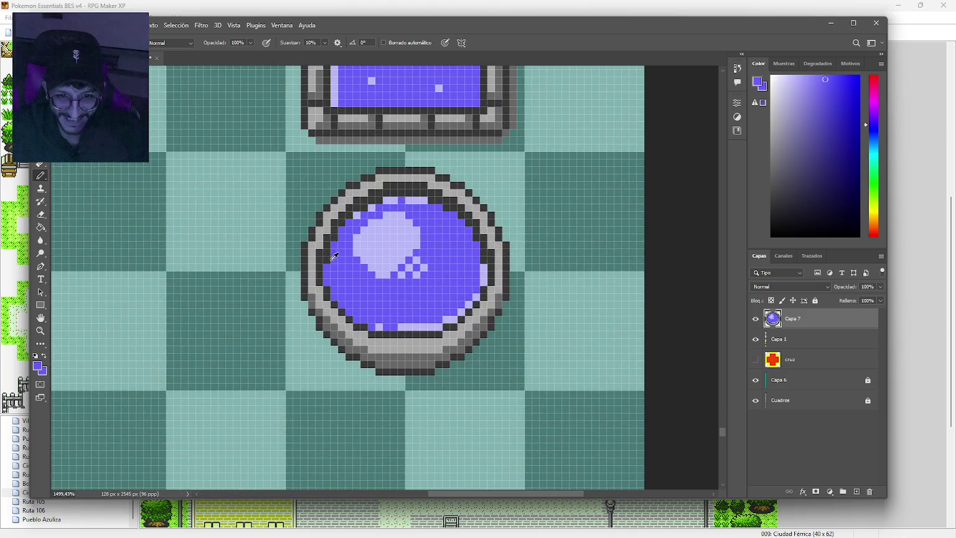
pyautogui.click(474, 268)
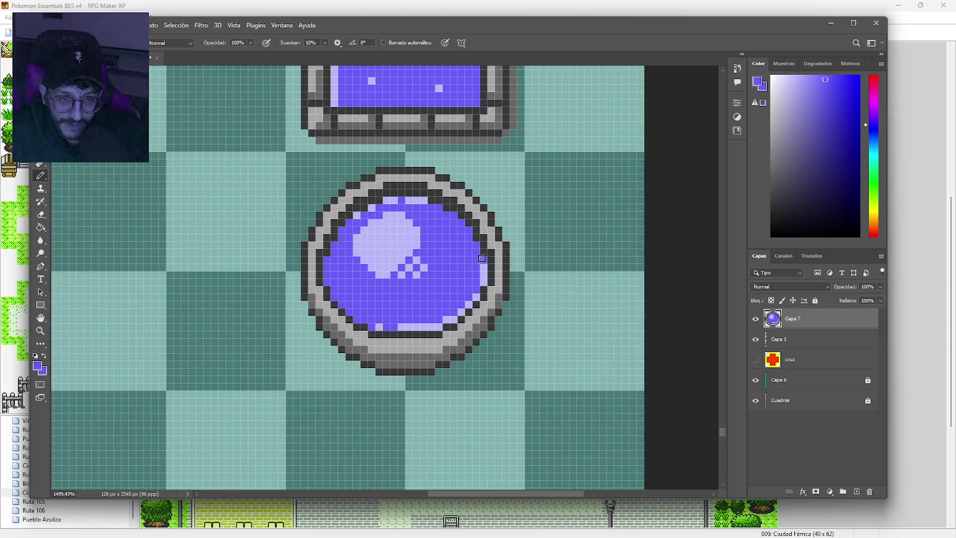
pyautogui.keyDown('alt'); pyautogui.click(485, 268); pyautogui.keyUp('alt')
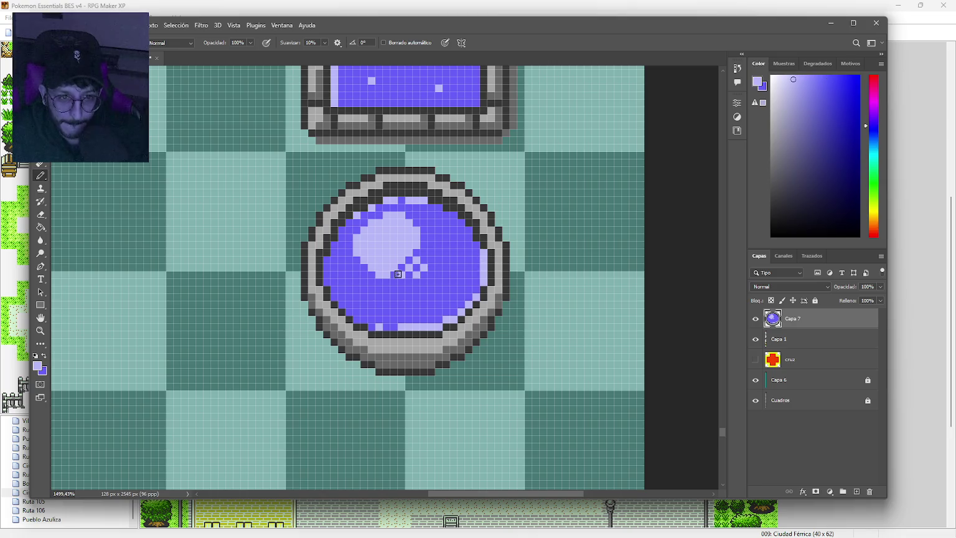
pyautogui.keyDown('alt'); pyautogui.click(332, 256); pyautogui.keyUp('alt')
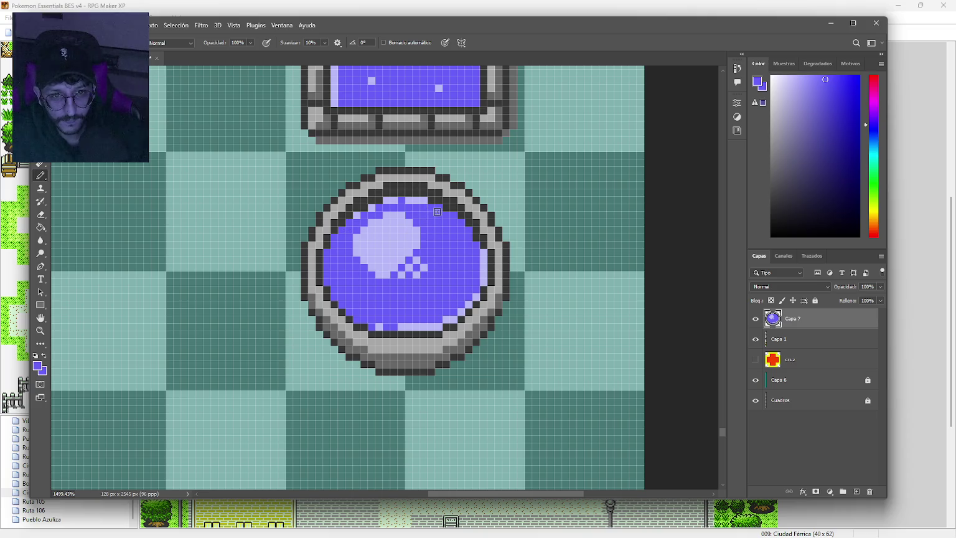
pyautogui.scroll(-5, 455, 265)
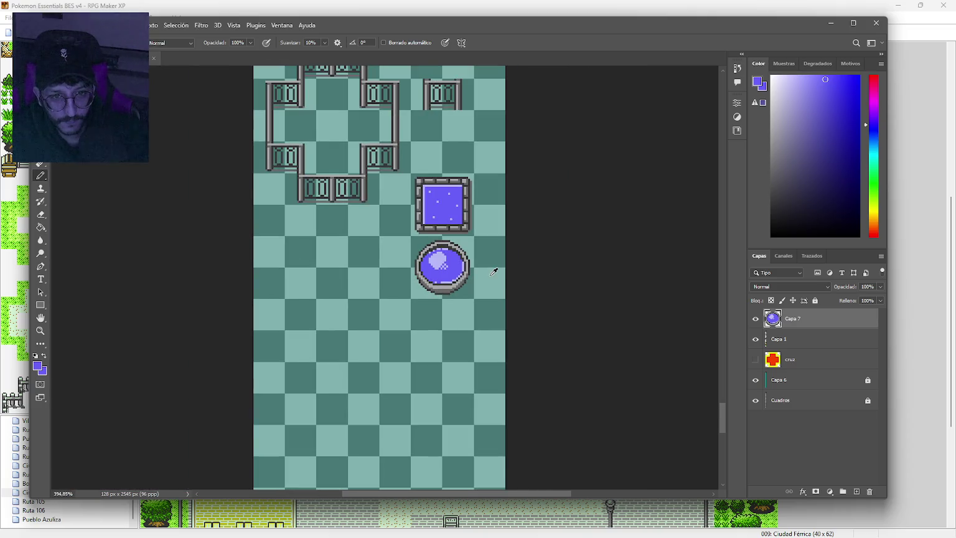
pyautogui.scroll(3, 489, 272)
pyautogui.scroll(1, 473, 275)
pyautogui.scroll(1, 461, 272)
pyautogui.keyDown('alt'); pyautogui.click(424, 270); pyautogui.keyUp('alt')
pyautogui.click(450, 262)
pyautogui.click(455, 267)
pyautogui.click(450, 271)
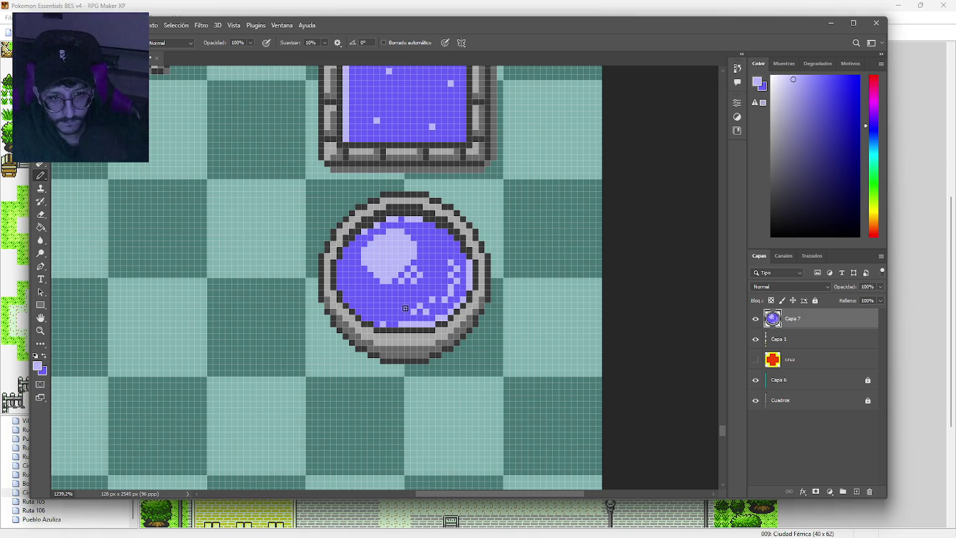
# Paint a diagonal mid-purple band across the basin's lavender highlight.
pyautogui.scroll(-5, 392, 311)
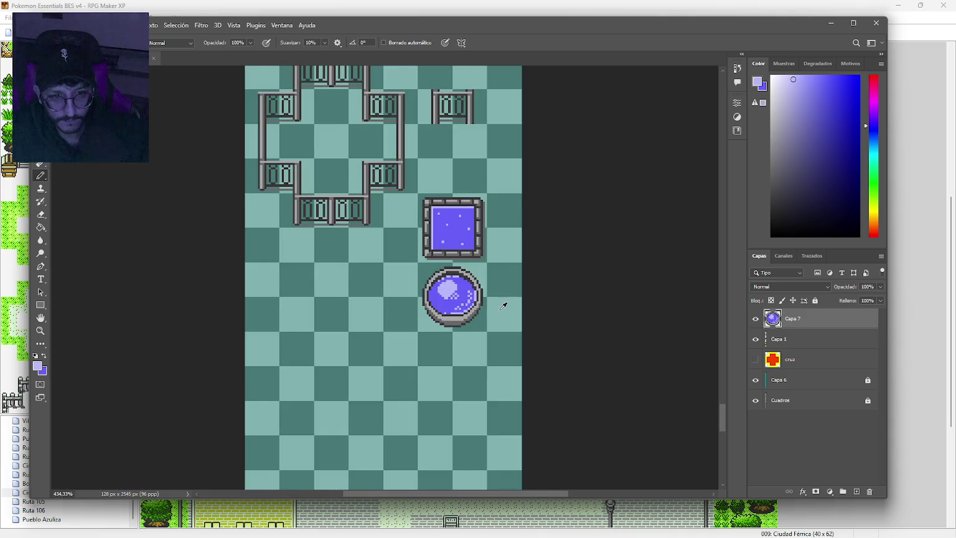
pyautogui.scroll(2, 503, 306)
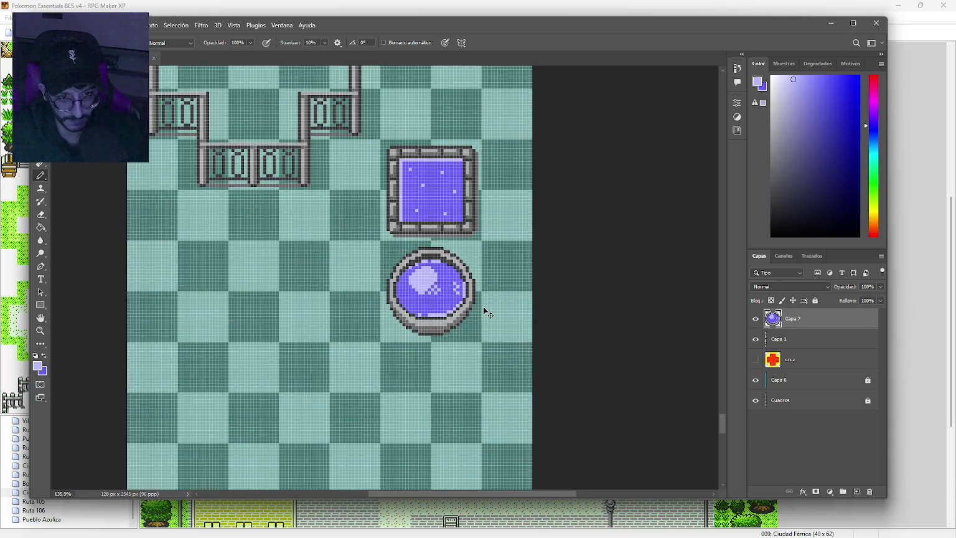
pyautogui.scroll(-2, 458, 284)
pyautogui.scroll(1, 458, 285)
pyautogui.scroll(2, 455, 308)
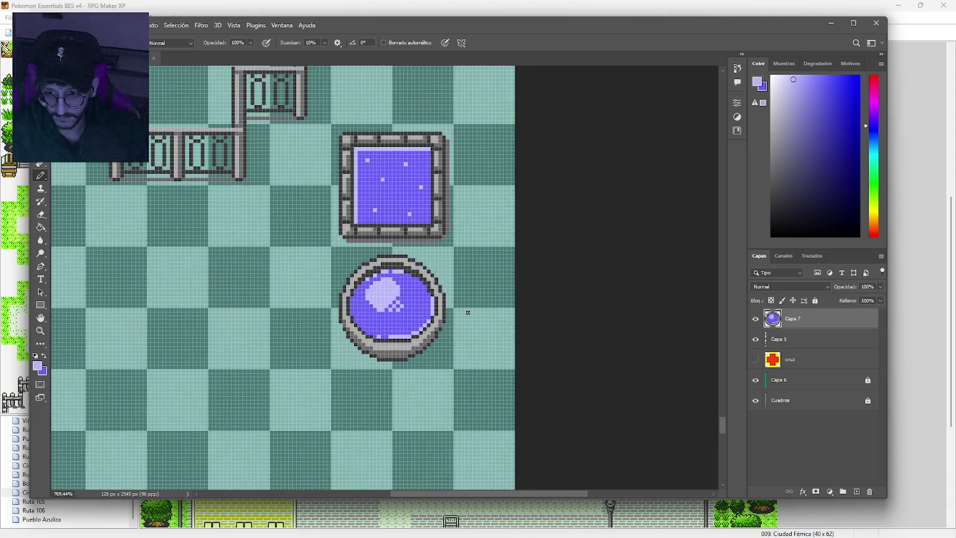
pyautogui.scroll(2, 423, 308)
pyautogui.keyDown('alt'); pyautogui.click(399, 295); pyautogui.keyUp('alt')
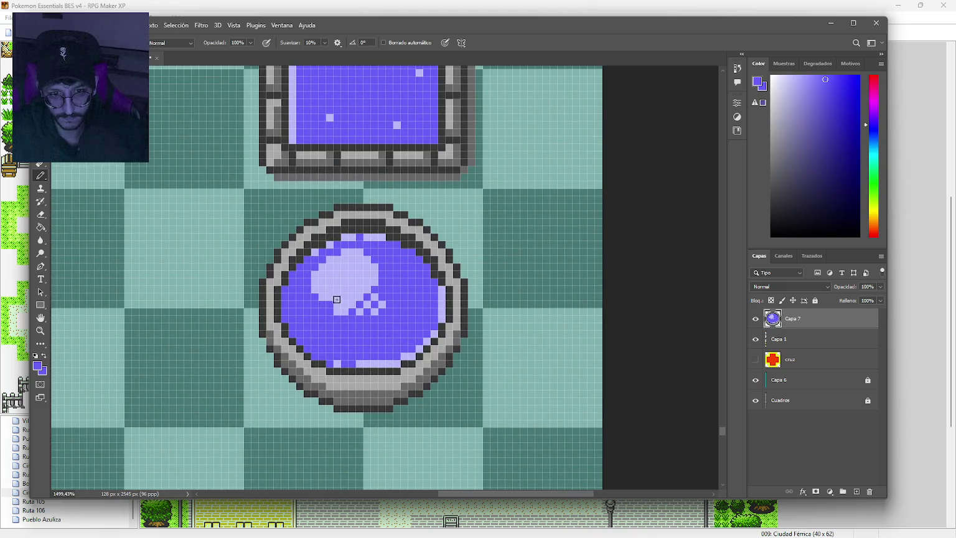
pyautogui.moveTo(340, 300); pyautogui.dragTo(373, 268)
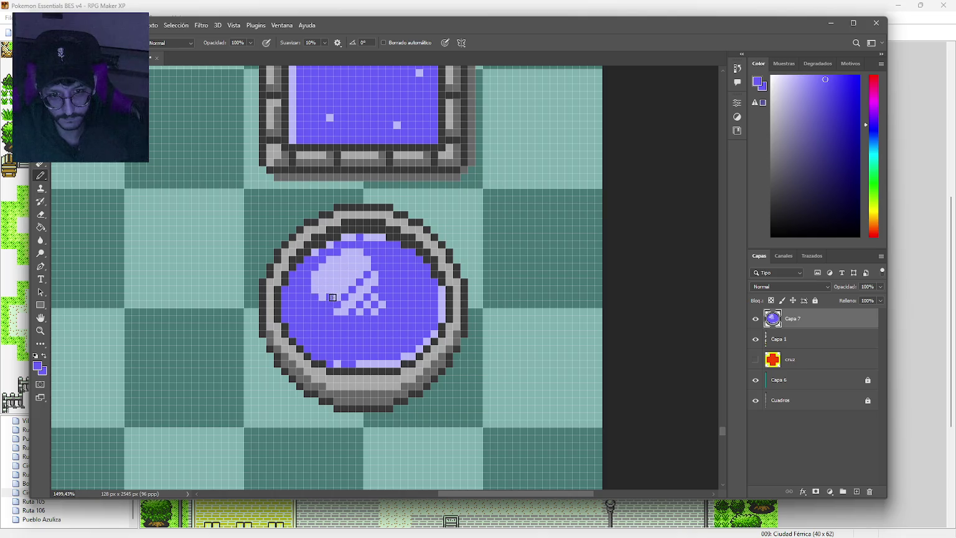
# Cover the basin's highlight with solid medium purple.
pyautogui.keyDown('alt'); pyautogui.click(371, 261); pyautogui.keyUp('alt')
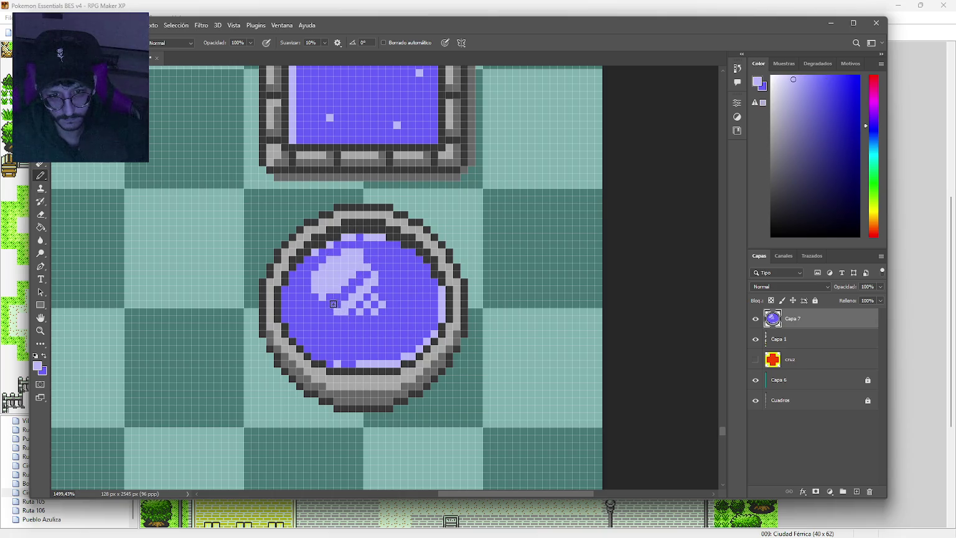
pyautogui.scroll(-6, 423, 319)
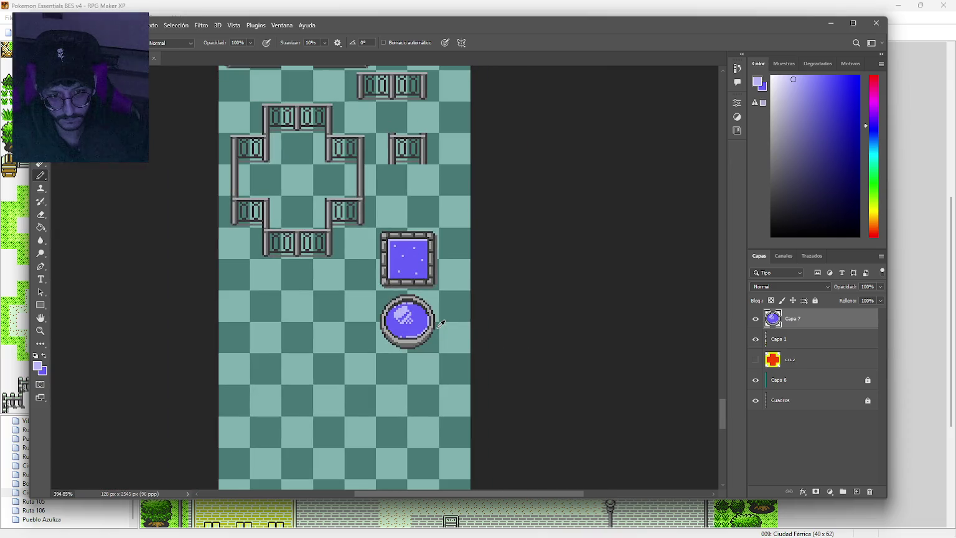
pyautogui.scroll(6, 423, 319)
pyautogui.keyDown('alt'); pyautogui.click(428, 306); pyautogui.keyUp('alt')
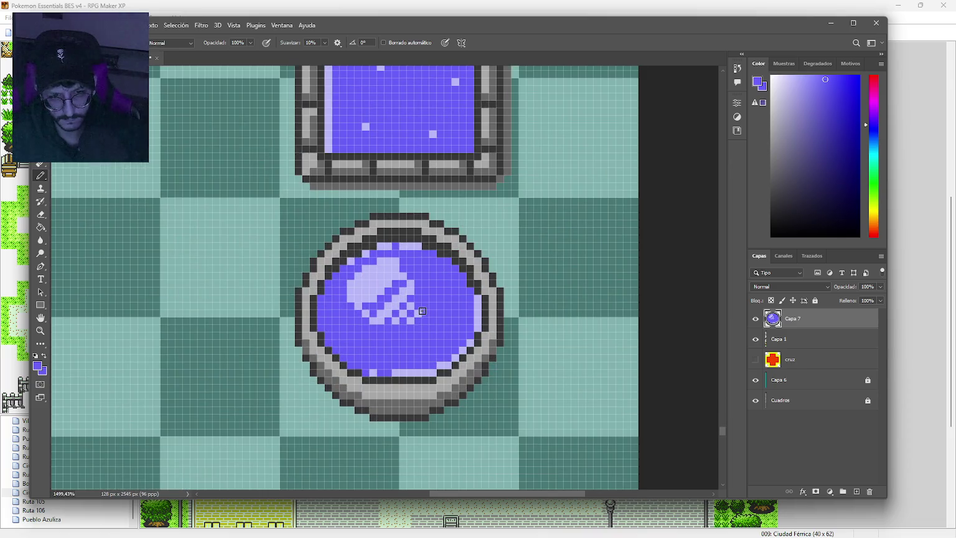
pyautogui.moveTo(434, 299)
pyautogui.mouseDown()
pyautogui.moveTo(388, 279)
pyautogui.moveTo(378, 292)
pyautogui.moveTo(405, 303)
pyautogui.mouseUp()
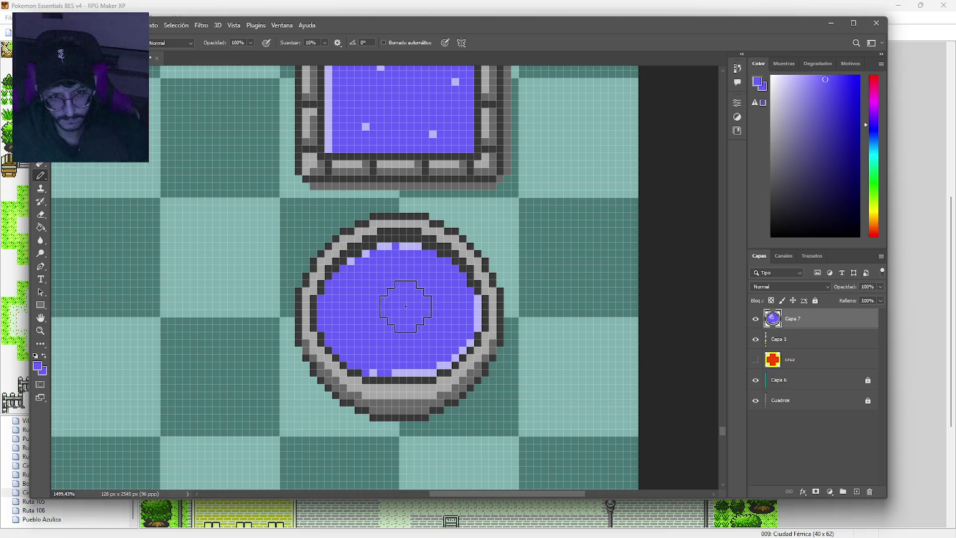
# Draw light-lavender highlight lines along the basin's top, upper-left and lower water, undoing the last.
pyautogui.keyDown('alt'); pyautogui.click(408, 245); pyautogui.keyUp('alt')
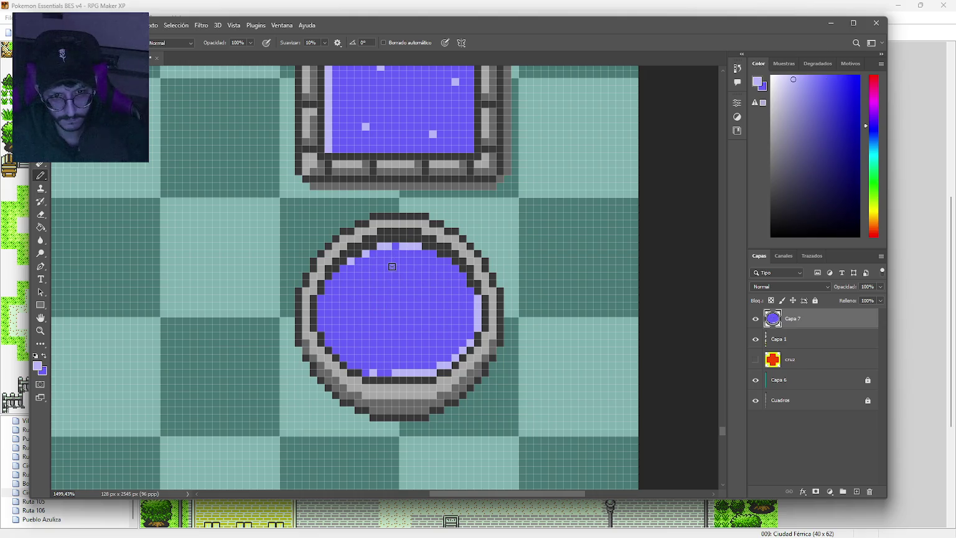
pyautogui.moveTo(379, 261)
pyautogui.mouseDown()
pyautogui.moveTo(423, 262)
pyautogui.moveTo(455, 293)
pyautogui.moveTo(455, 322)
pyautogui.moveTo(440, 344)
pyautogui.mouseUp()
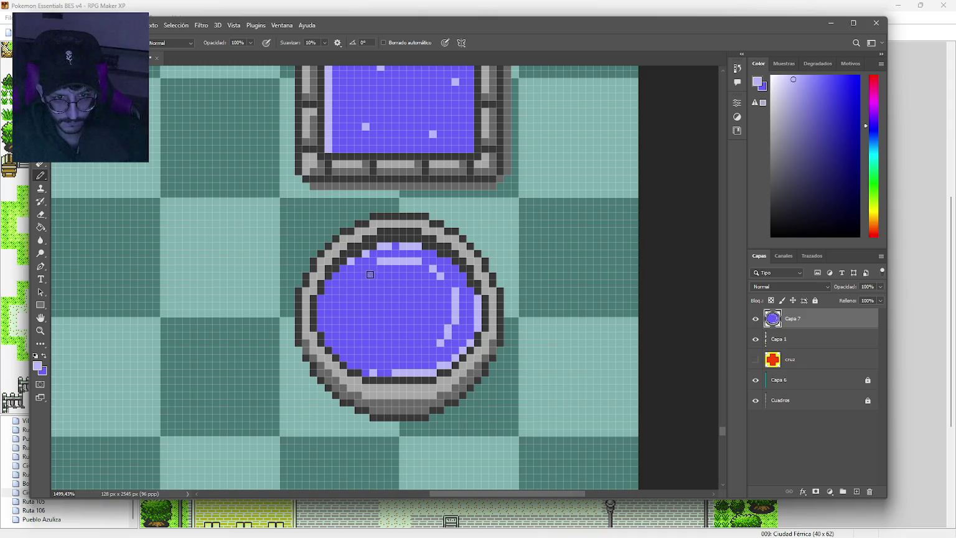
pyautogui.moveTo(362, 274)
pyautogui.mouseDown()
pyautogui.moveTo(350, 285)
pyautogui.moveTo(355, 336)
pyautogui.mouseUp()
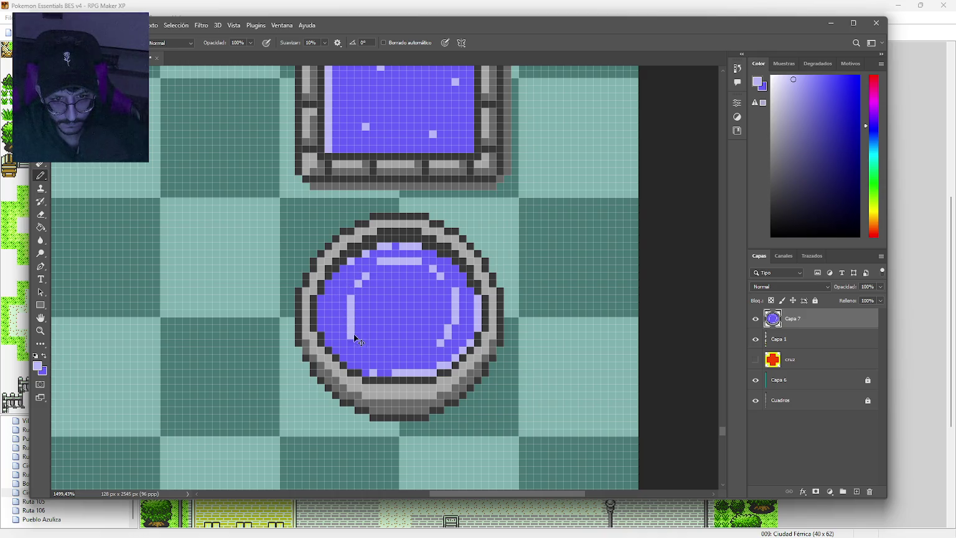
pyautogui.moveTo(380, 350); pyautogui.dragTo(419, 349)
pyautogui.moveTo(372, 303)
pyautogui.mouseDown()
pyautogui.moveTo(391, 337)
pyautogui.moveTo(427, 319)
pyautogui.moveTo(436, 295)
pyautogui.moveTo(398, 285)
pyautogui.moveTo(389, 294)
pyautogui.moveTo(402, 305)
pyautogui.mouseUp()
pyautogui.hotkey('ctrl', 'z')
pyautogui.hotkey('ctrl', 'z')
# Zoom and pan the view to centre the round basin.
pyautogui.scroll(-3, 474, 317)
pyautogui.scroll(-4, 488, 313)
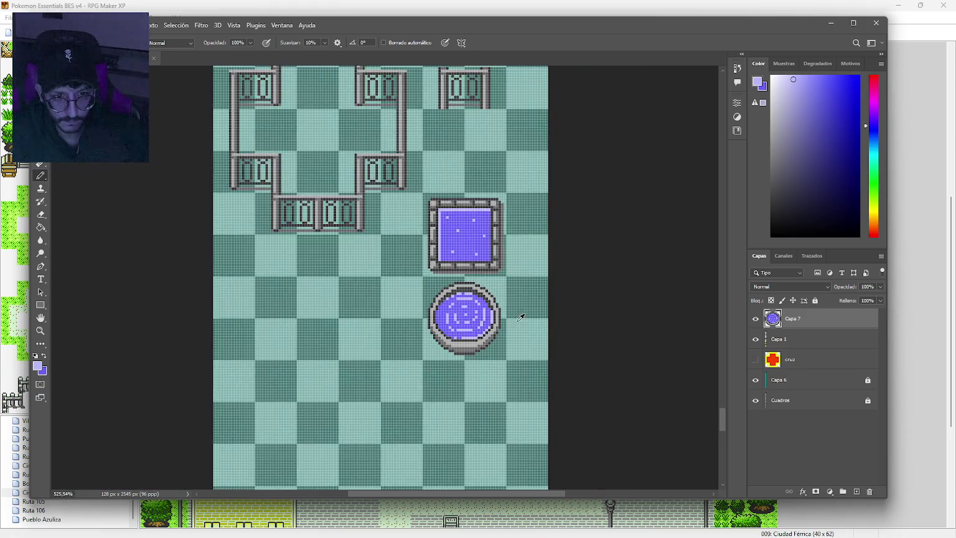
pyautogui.scroll(5, 533, 317)
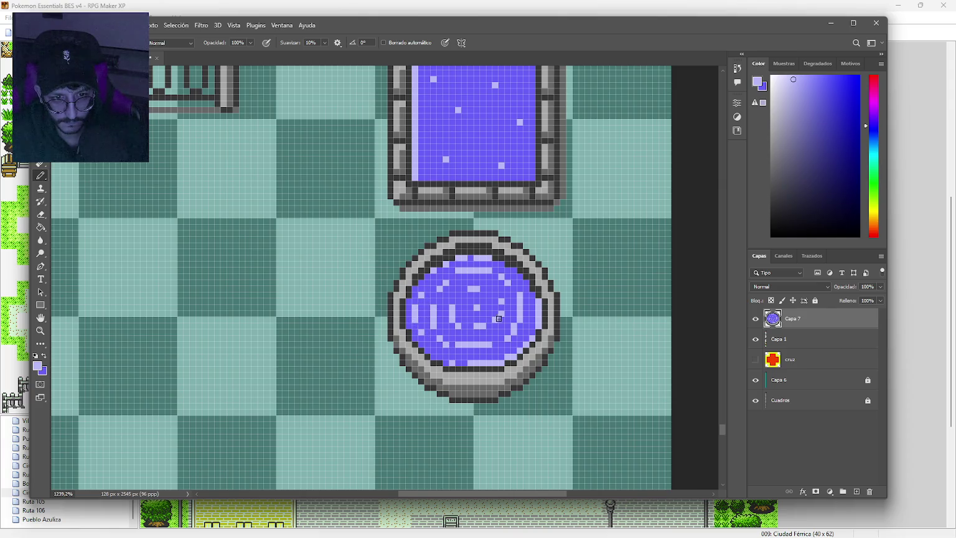
pyautogui.scroll(-5, 538, 308)
pyautogui.scroll(-2, 456, 316)
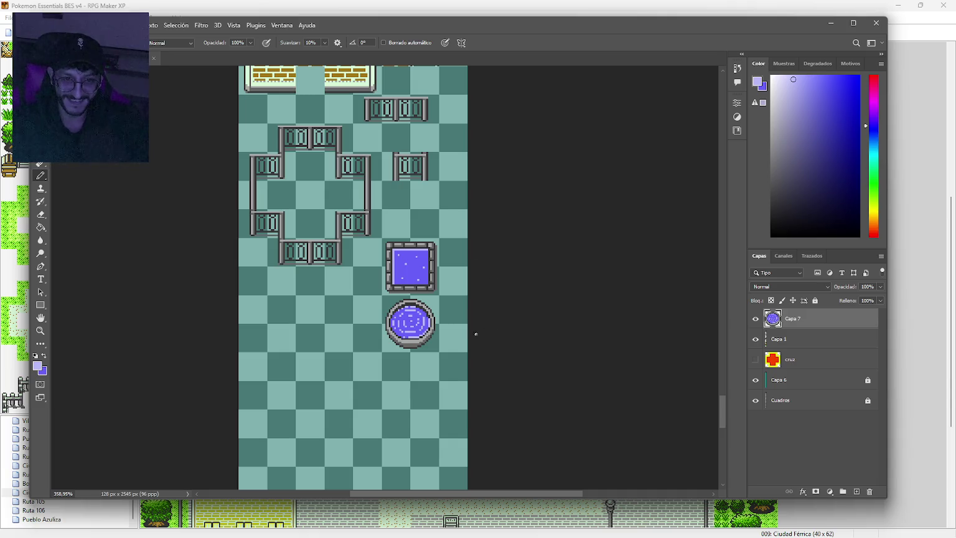
pyautogui.scroll(5, 473, 333)
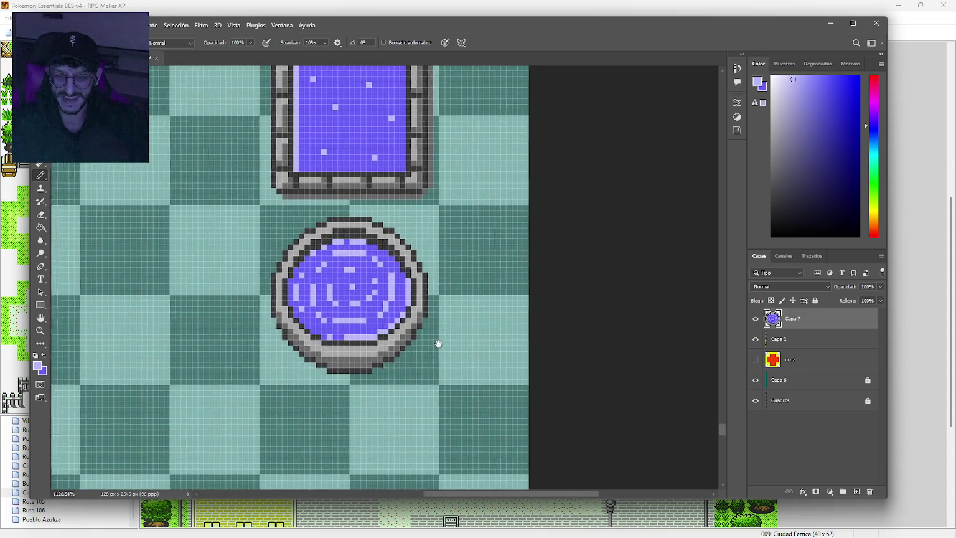
pyautogui.moveTo(437, 344); pyautogui.dragTo(451, 353)
pyautogui.scroll(-1, 453, 354)
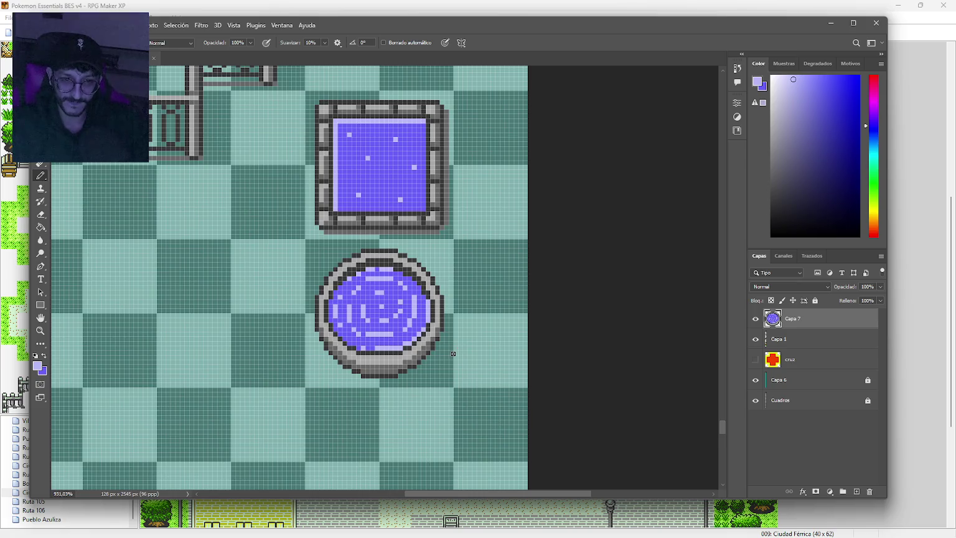
pyautogui.scroll(-6, 453, 354)
pyautogui.moveTo(723, 397)
pyautogui.mouseDown()
pyautogui.moveTo(720, 206)
pyautogui.moveTo(717, 222)
pyautogui.mouseUp()
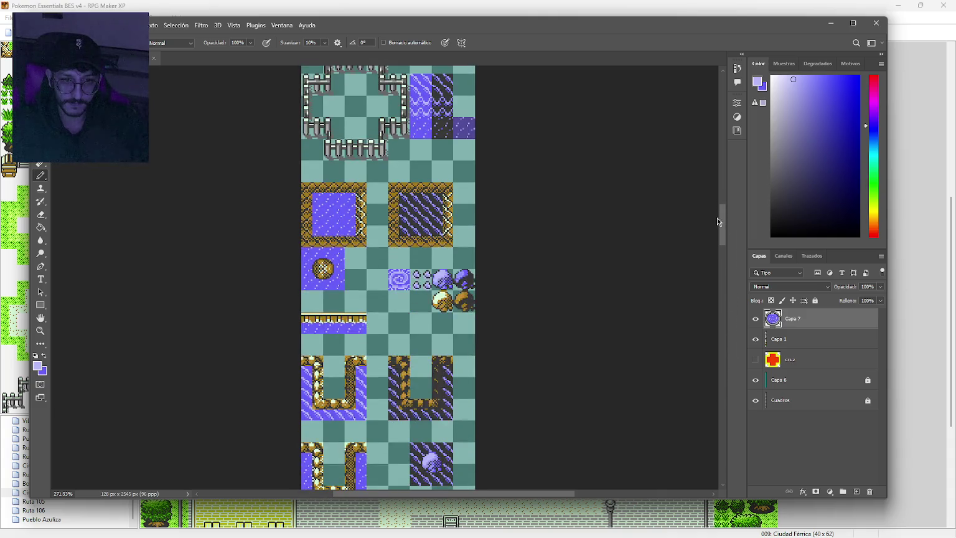
# Marquee-select the whole purple swirl tile on layer Capa 1.
pyautogui.scroll(5, 401, 286)
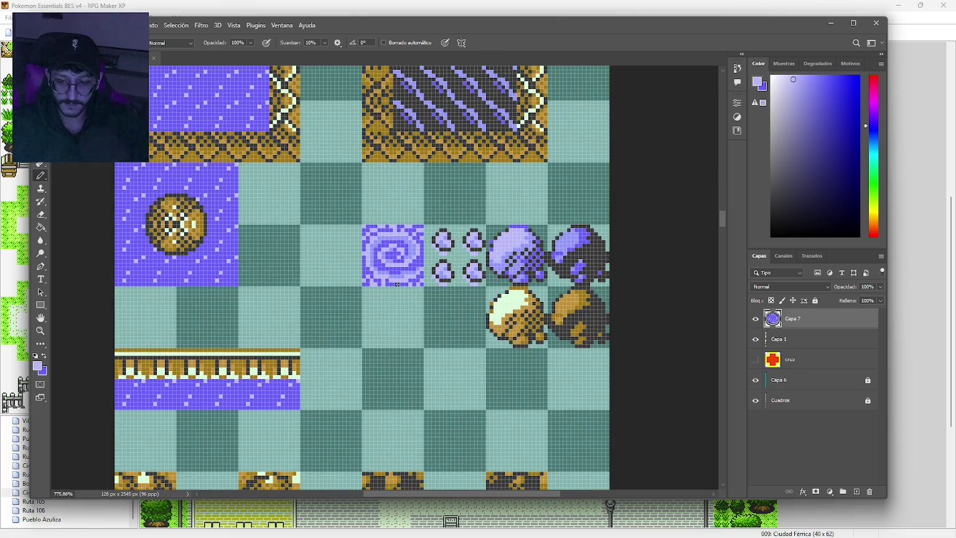
pyautogui.press('m')
pyautogui.click(817, 341)
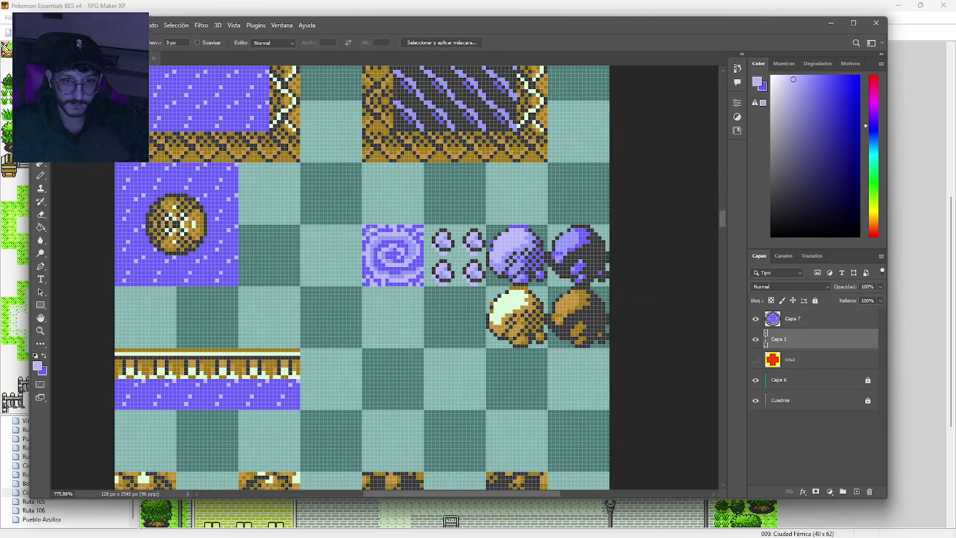
pyautogui.moveTo(364, 225); pyautogui.dragTo(423, 284)
pyautogui.hotkey('ctrl', 'd')
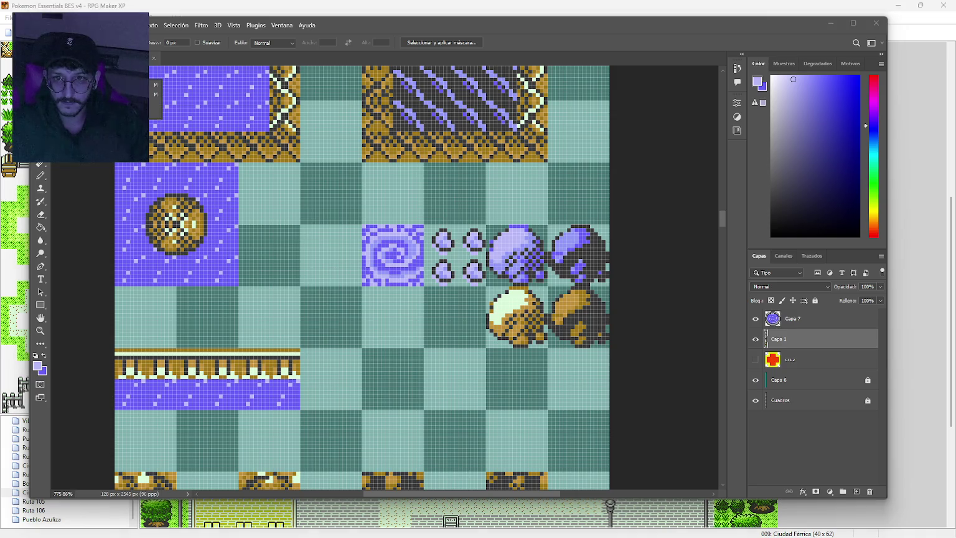
pyautogui.click(381, 236)
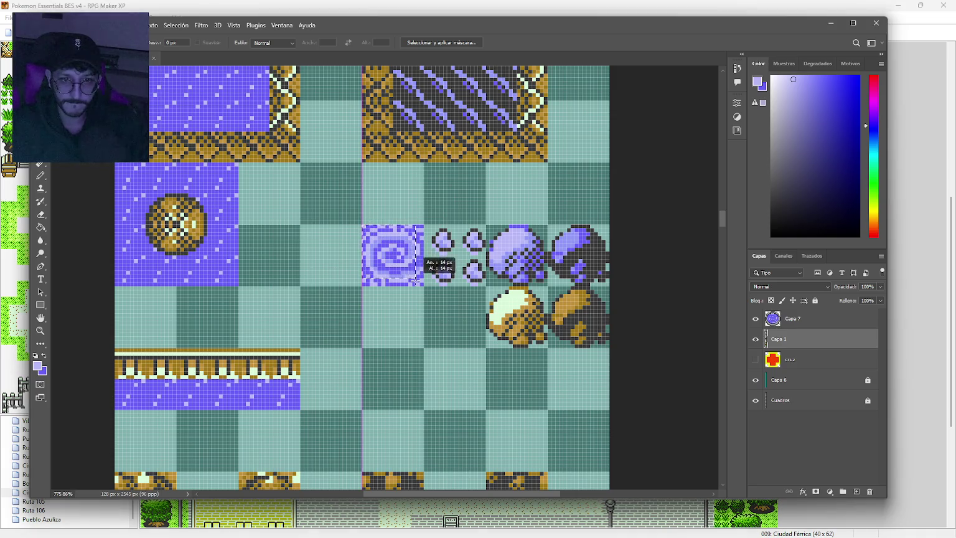
pyautogui.moveTo(363, 225); pyautogui.dragTo(424, 285)
# Copy the selected swirl tile onto new layer Capa 8.
pyautogui.scroll(-8, 411, 280)
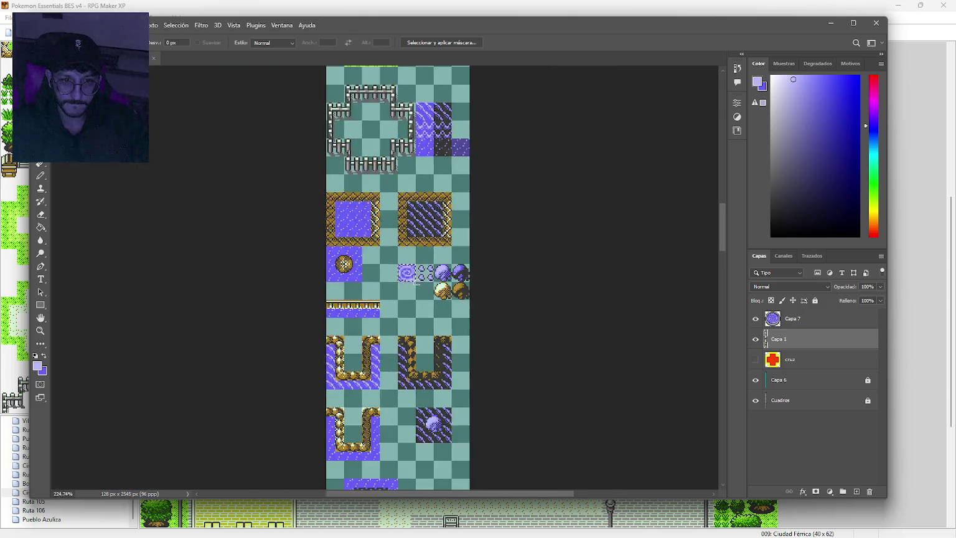
pyautogui.scroll(-5, 384, 106)
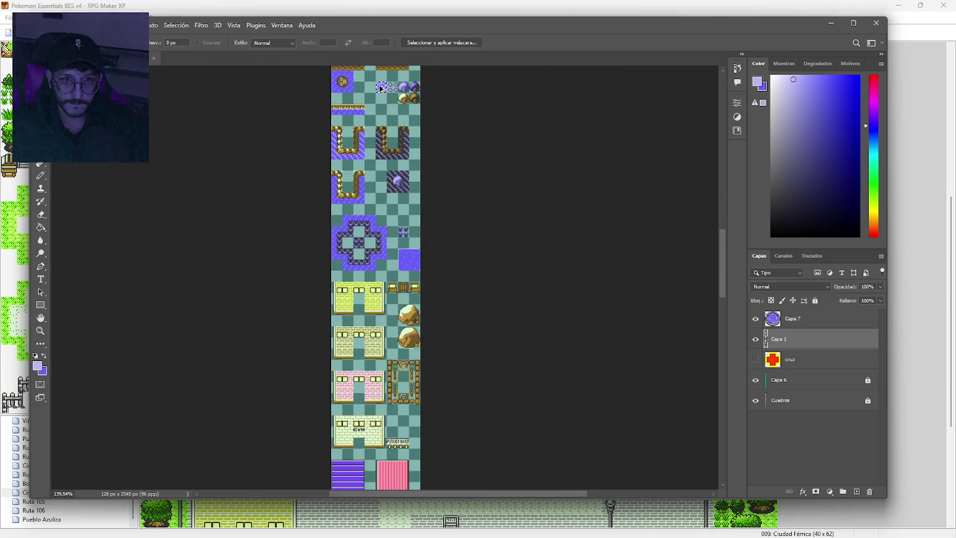
pyautogui.scroll(-5, 438, 132)
pyautogui.hotkey('ctrl', 'j')
pyautogui.press('e')
pyautogui.scroll(6, 529, 344)
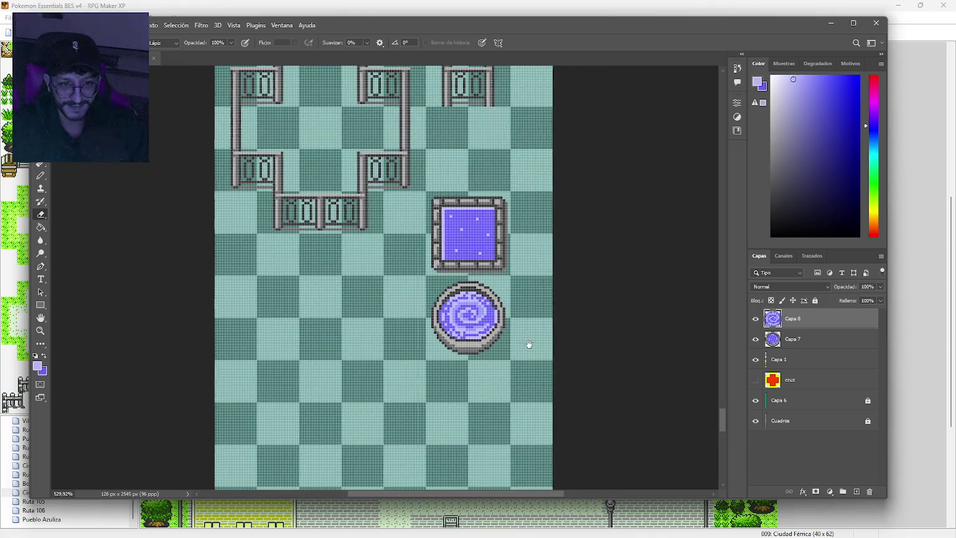
# Sample the rim's grey and repaint the basin's top rim row grey with the Pencil.
pyautogui.scroll(-2, 531, 344)
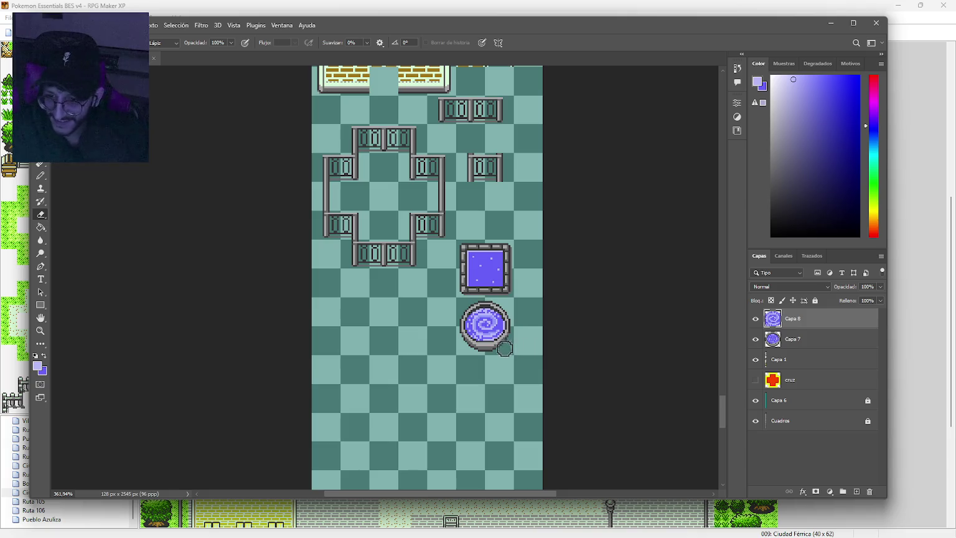
pyautogui.scroll(2, 498, 349)
pyautogui.scroll(-1, 498, 358)
pyautogui.scroll(1, 492, 361)
pyautogui.scroll(3, 467, 352)
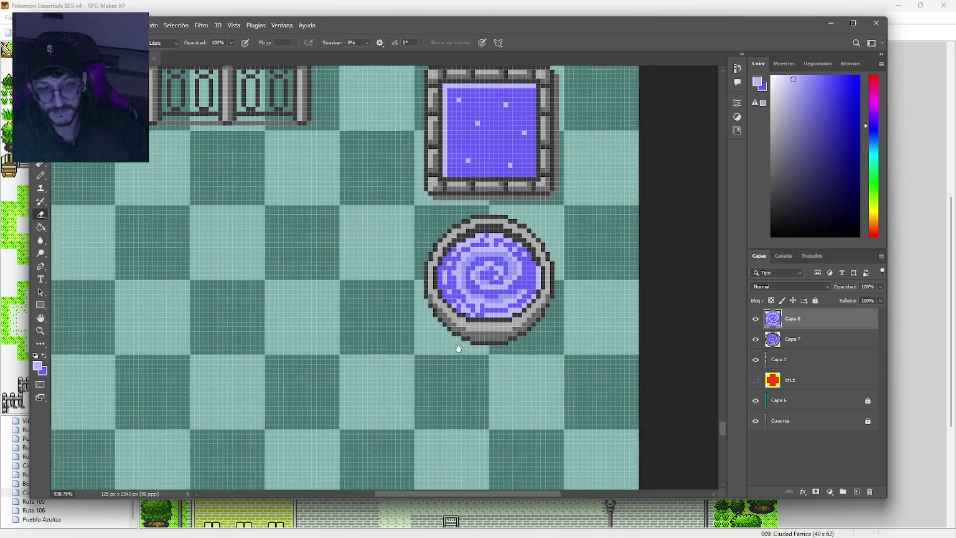
pyautogui.press('b')
pyautogui.scroll(2, 431, 338)
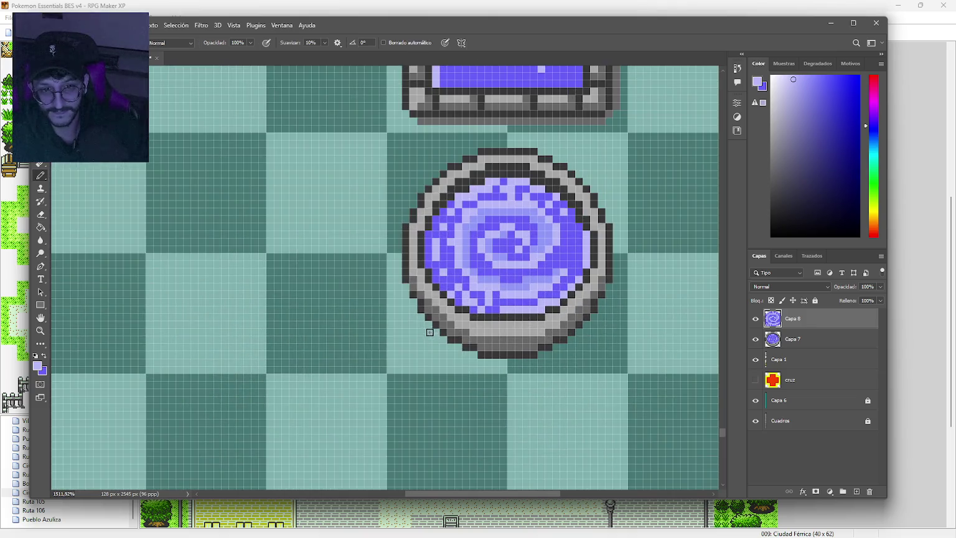
pyautogui.moveTo(431, 335); pyautogui.dragTo(393, 337)
pyautogui.keyDown('alt'); pyautogui.click(393, 328); pyautogui.keyUp('alt')
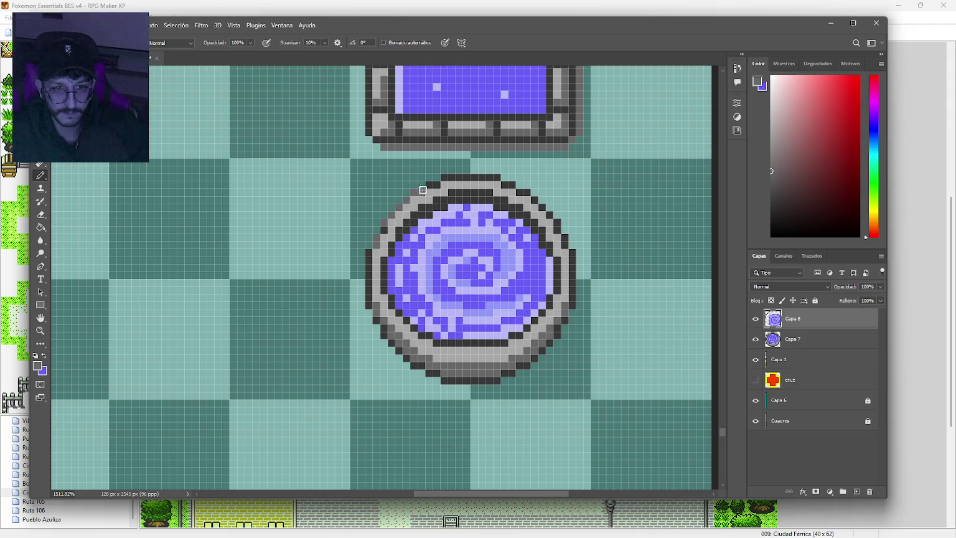
pyautogui.moveTo(448, 178); pyautogui.dragTo(490, 179)
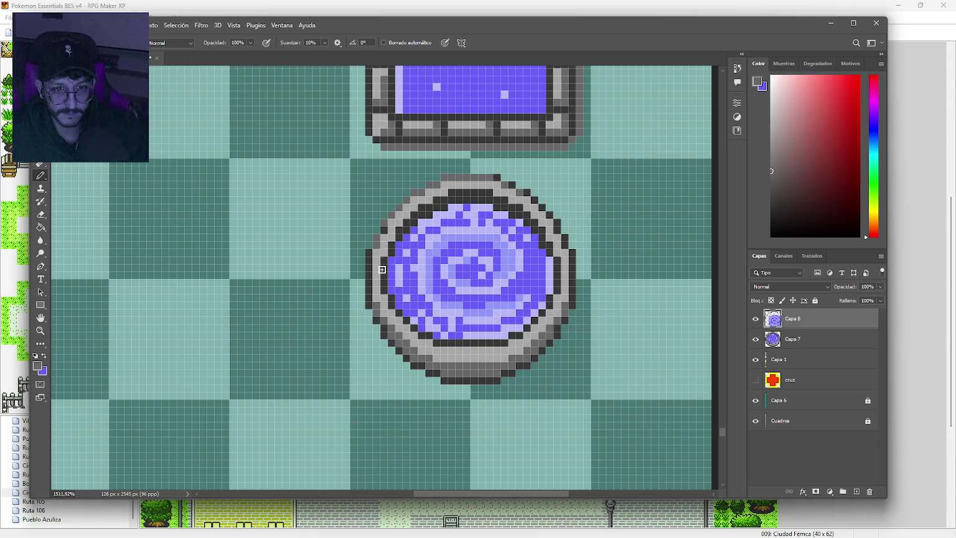
# Sample the basin's purple water, recentre the view, and switch to the RPG Maker XP map.
pyautogui.scroll(-5, 492, 326)
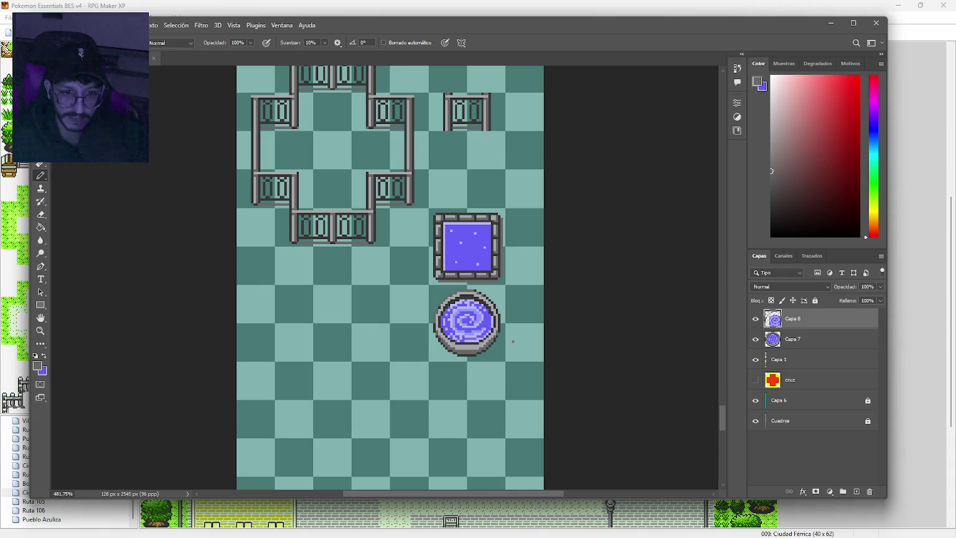
pyautogui.scroll(4, 496, 341)
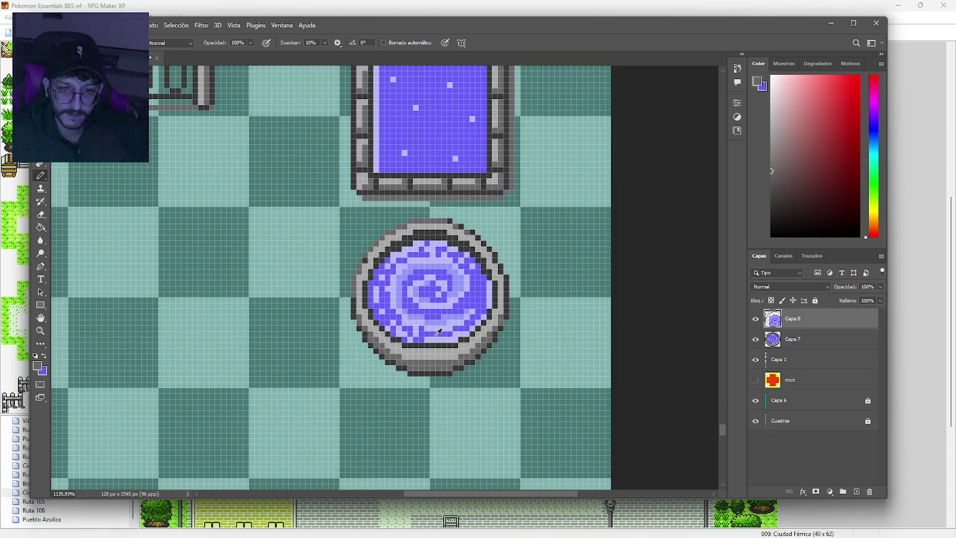
pyautogui.keyDown('alt'); pyautogui.click(424, 332); pyautogui.keyUp('alt')
pyautogui.scroll(-4, 492, 341)
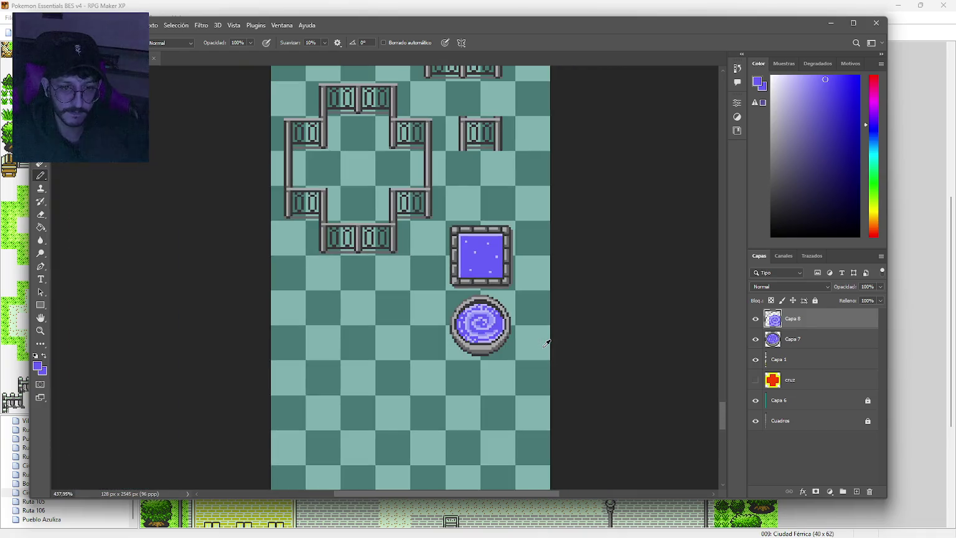
pyautogui.moveTo(539, 350); pyautogui.dragTo(492, 352)
pyautogui.scroll(1, 477, 337)
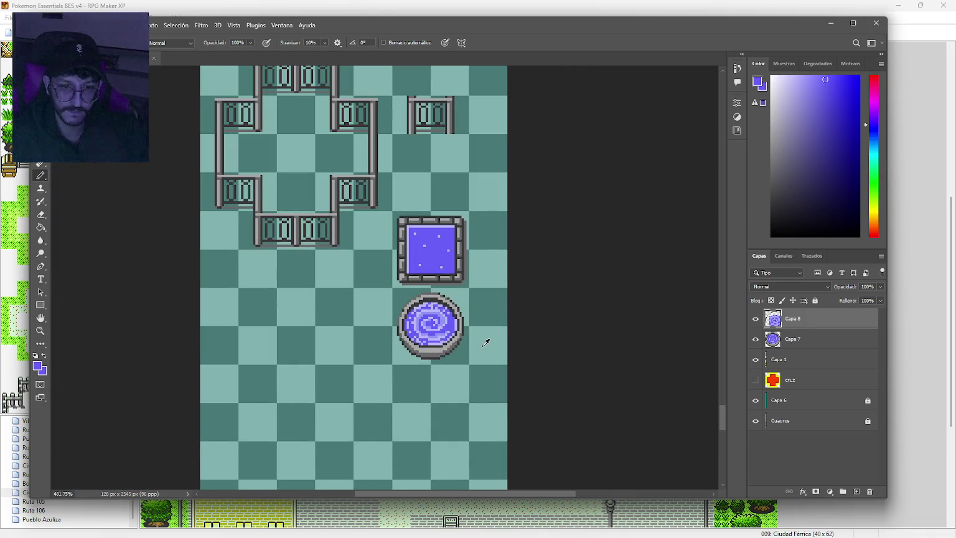
pyautogui.scroll(3, 485, 342)
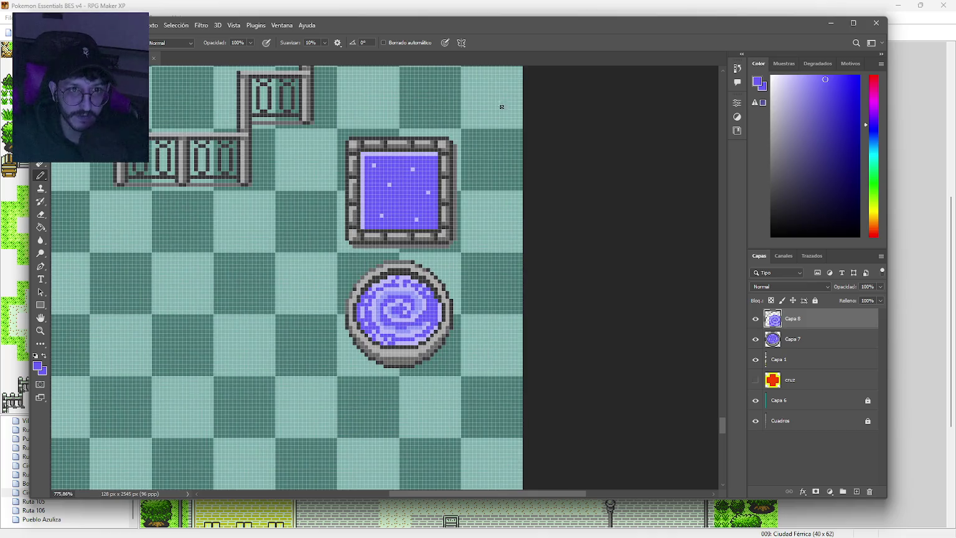
pyautogui.hotkey('alt', 'Tab')
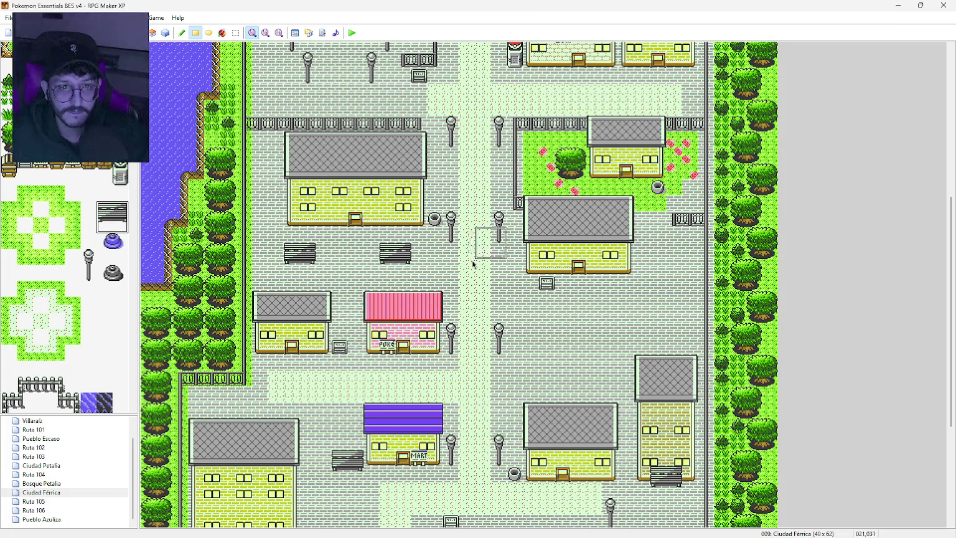
# Try grey stone pedestal tiles on the town plaza, then undo them.
pyautogui.click(113, 273)
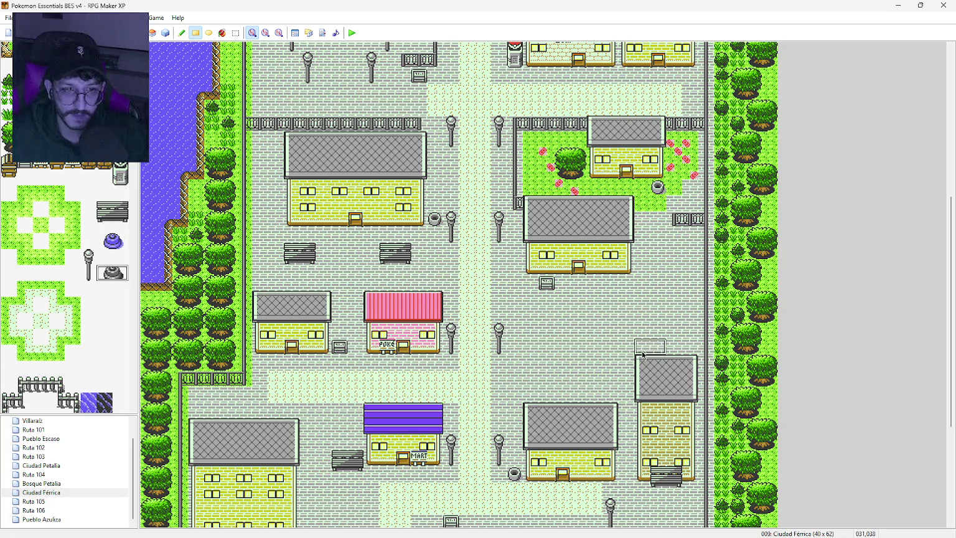
pyautogui.click(583, 346)
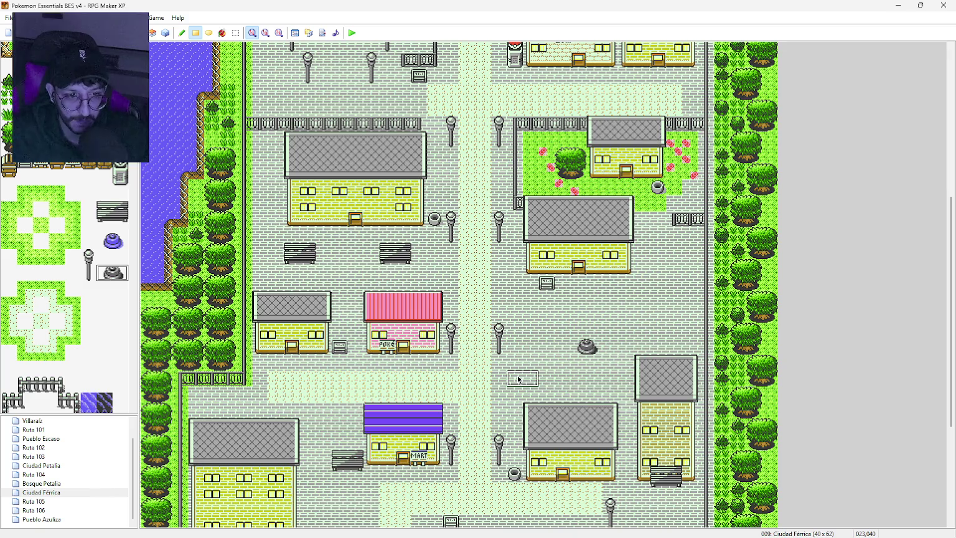
pyautogui.click(584, 332)
pyautogui.click(557, 333)
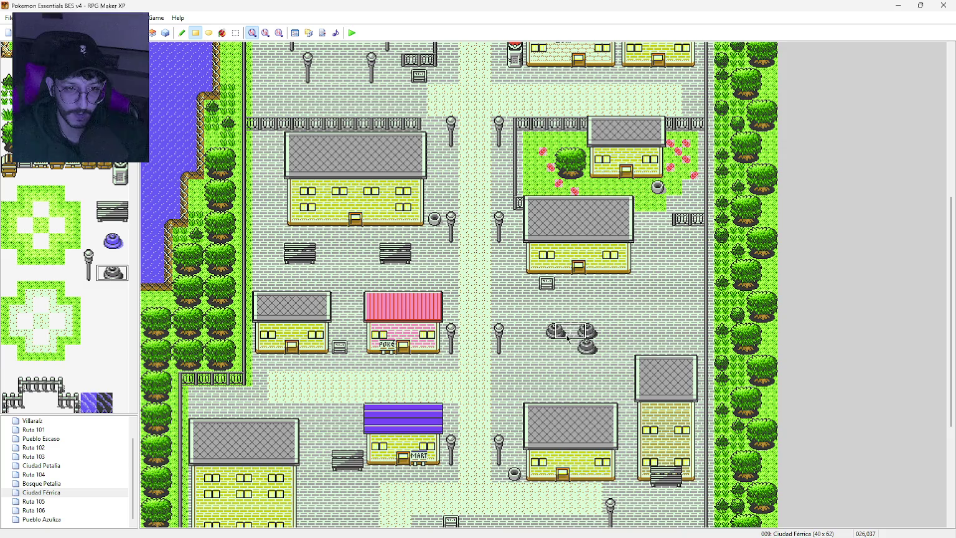
pyautogui.hotkey('ctrl', 'z')
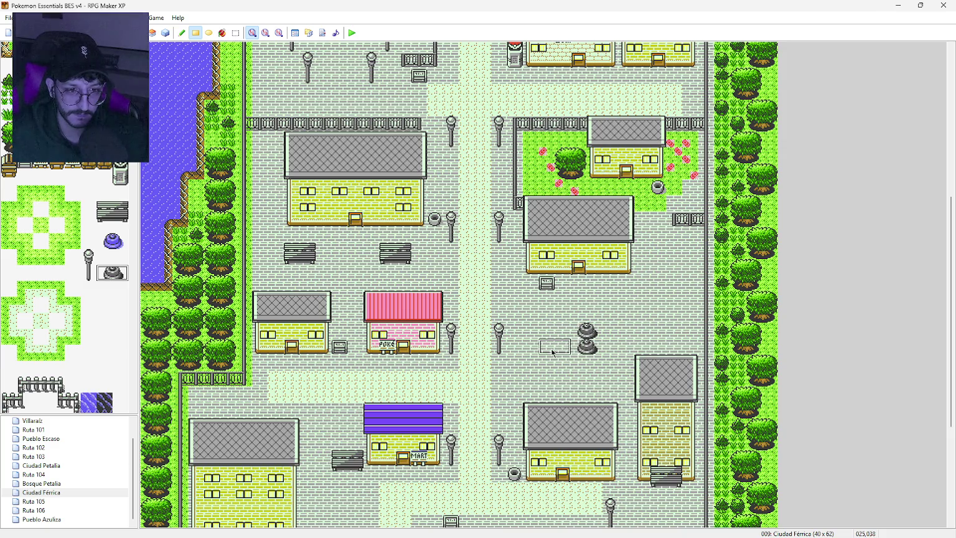
pyautogui.click(556, 340)
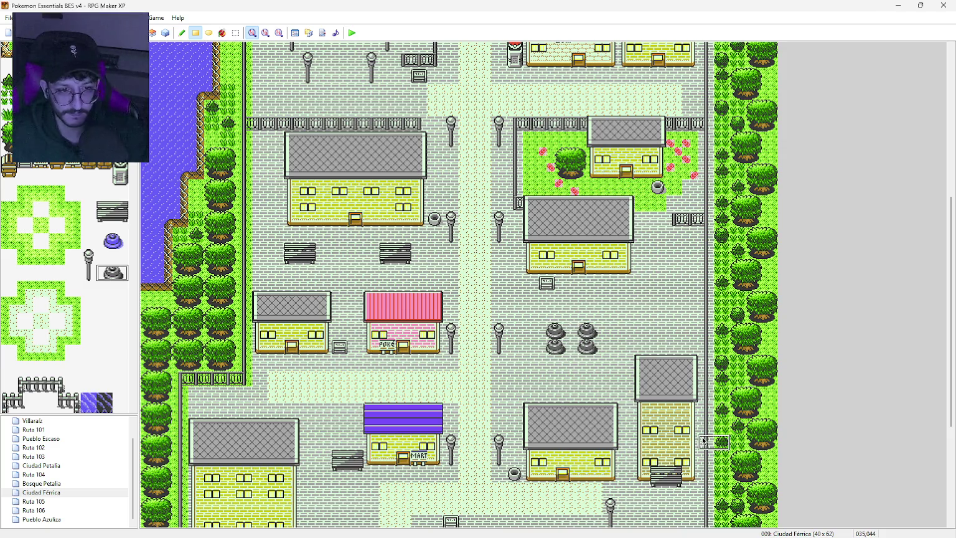
pyautogui.hotkey('ctrl', 'z')
pyautogui.hotkey('ctrl', 'z')
pyautogui.hotkey('ctrl', 'z')
# Place the blue pot tile on the plaza right of the Poké Center.
pyautogui.moveTo(112, 225); pyautogui.dragTo(122, 241)
pyautogui.hotkey('ctrl', 'z')
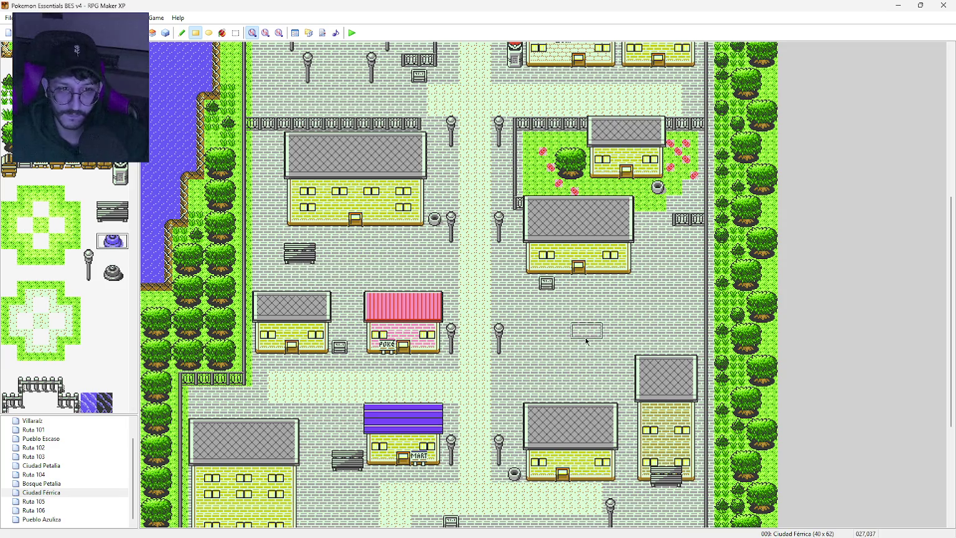
pyautogui.click(587, 346)
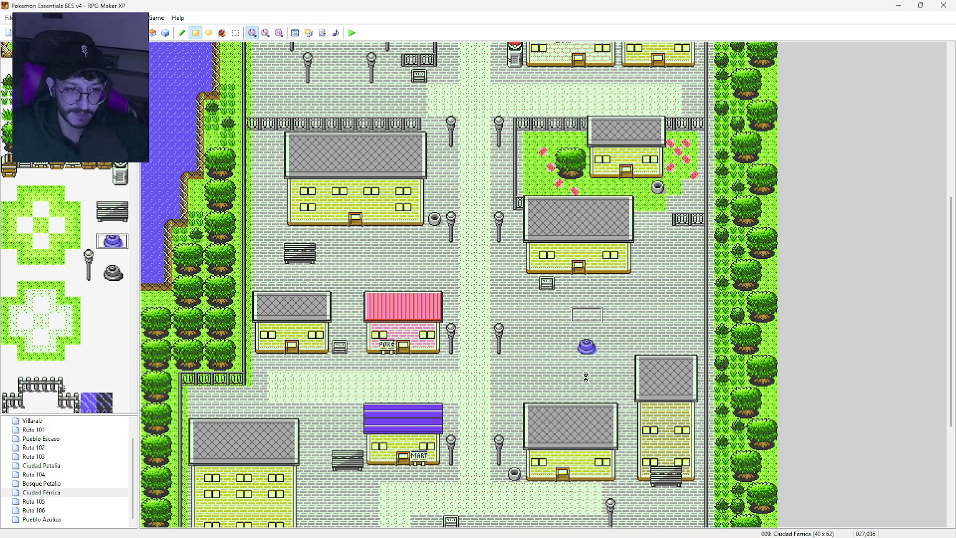
pyautogui.scroll(3, 585, 386)
pyautogui.scroll(-4, 384, 390)
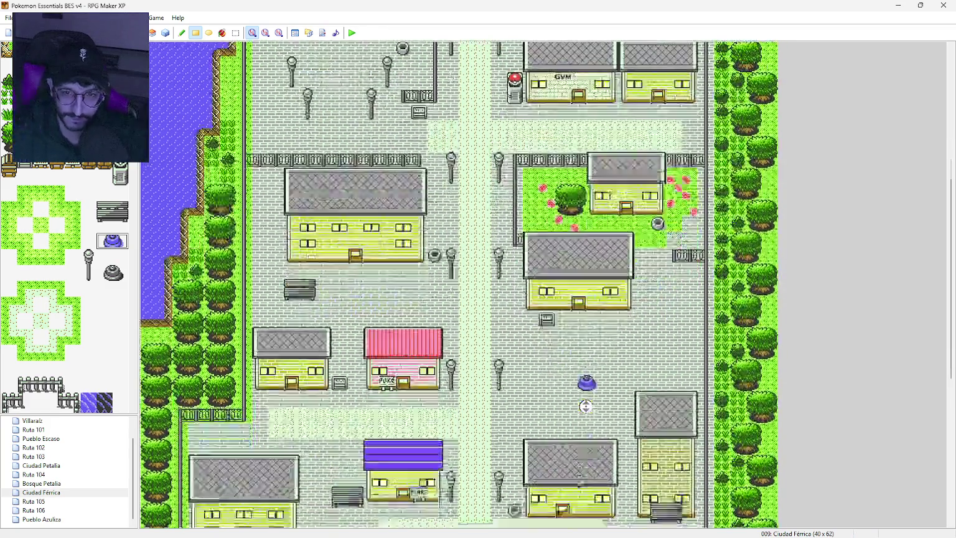
# Replace the plaza's blue pot with the grey stone tile.
pyautogui.click(111, 273)
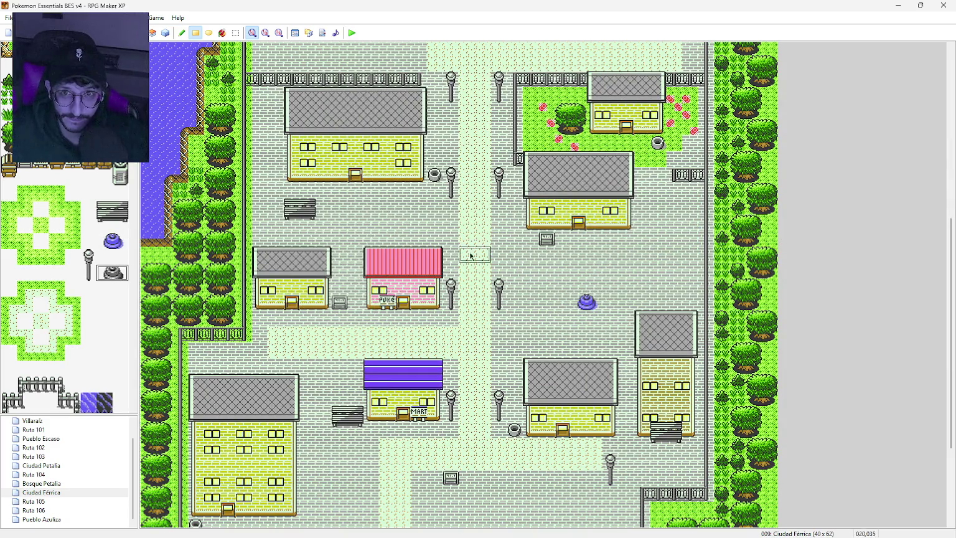
pyautogui.click(587, 303)
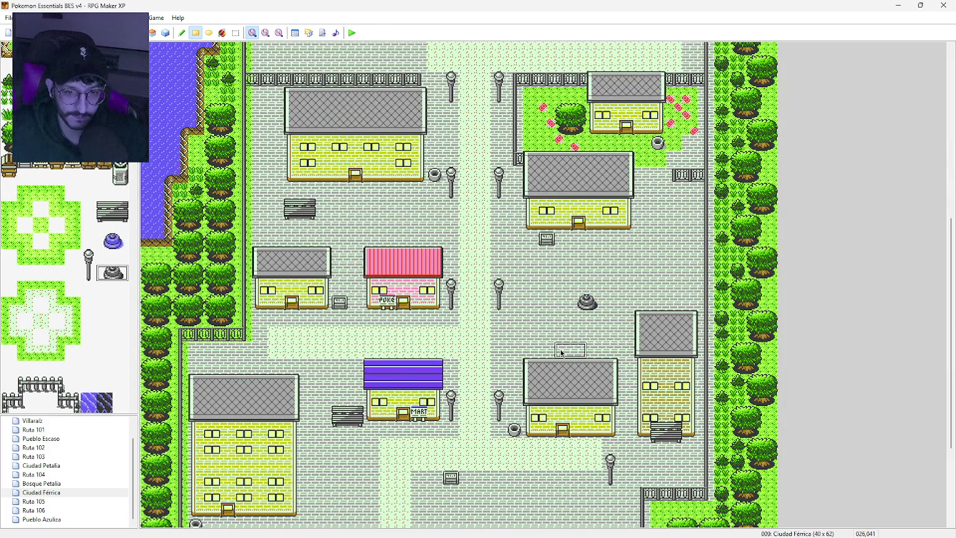
pyautogui.middleClick(553, 358)
pyautogui.middleClick(559, 408)
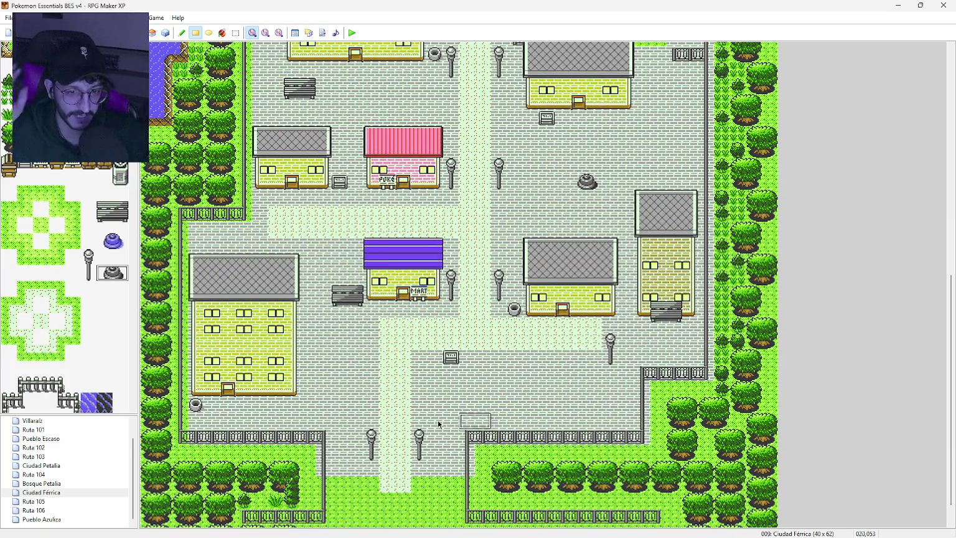
pyautogui.scroll(10, 357, 374)
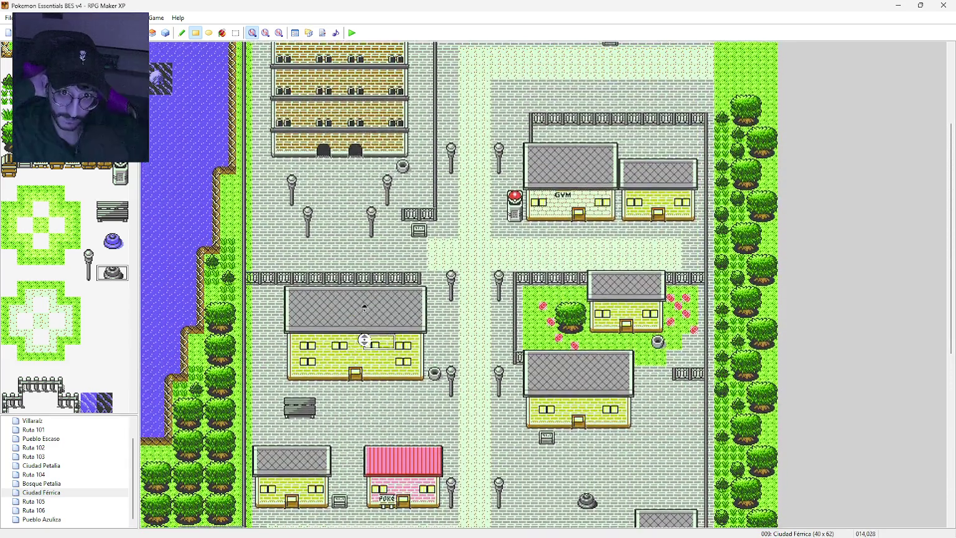
pyautogui.scroll(-3, 426, 367)
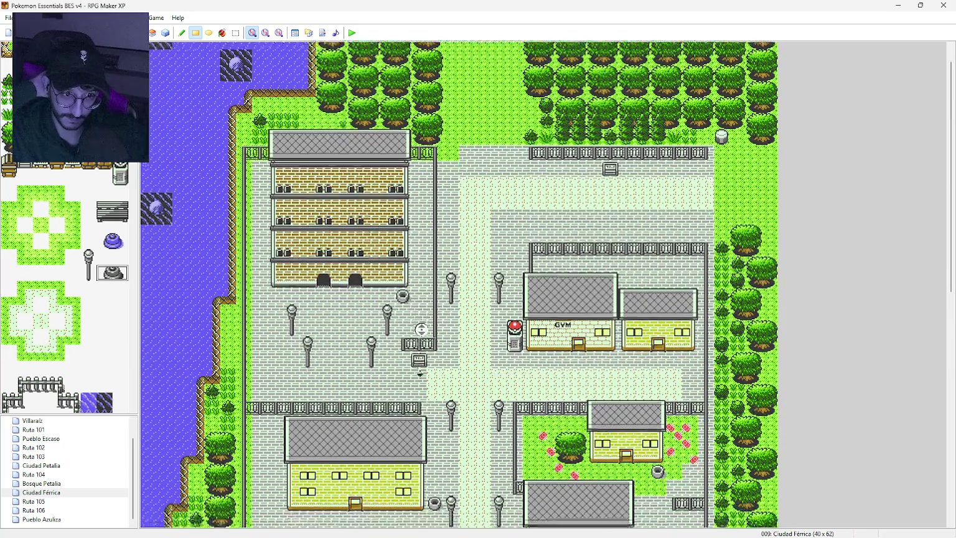
pyautogui.scroll(-2, 425, 367)
# Autoscroll around the town map, zoom to 1:4 then 1:2, and switch to the Firefox reference.
pyautogui.middleClick(434, 400)
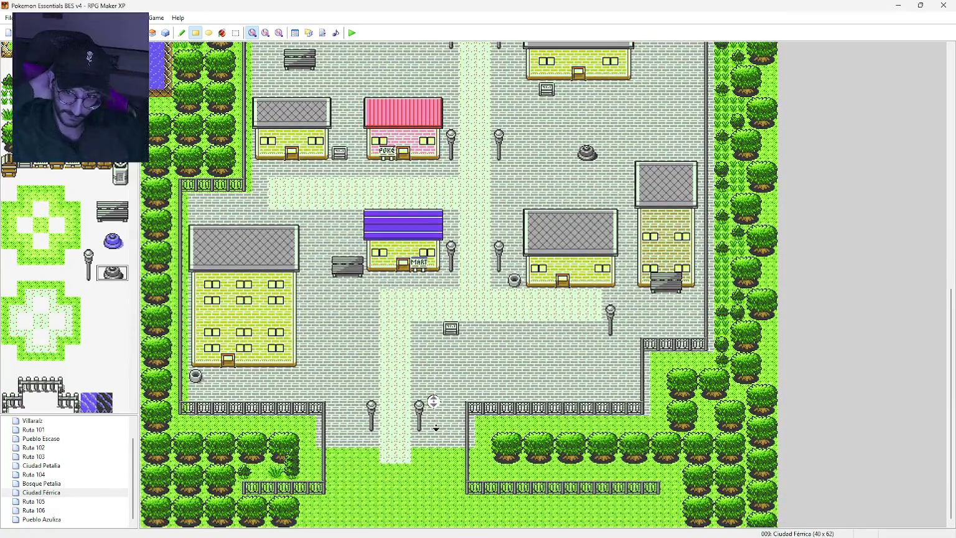
pyautogui.middleClick(436, 427)
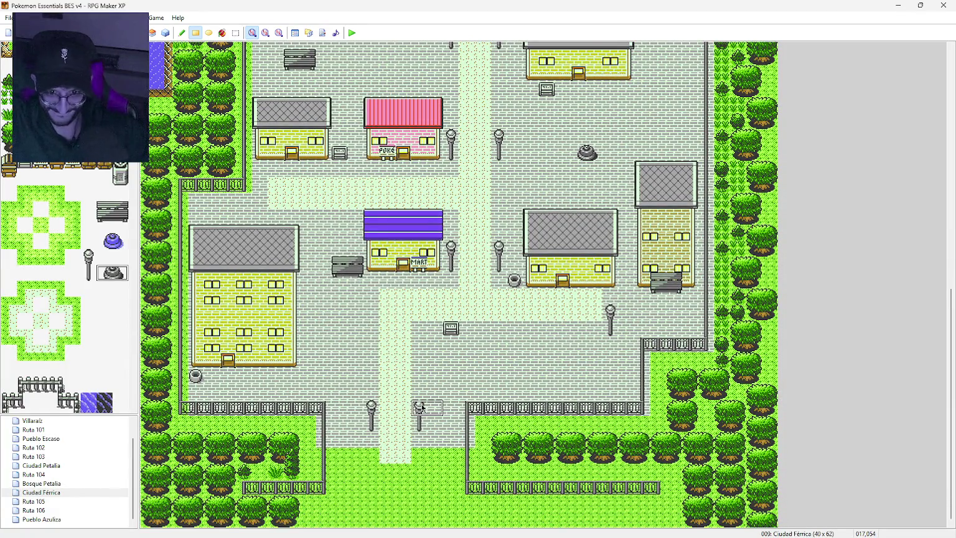
pyautogui.middleClick(426, 450)
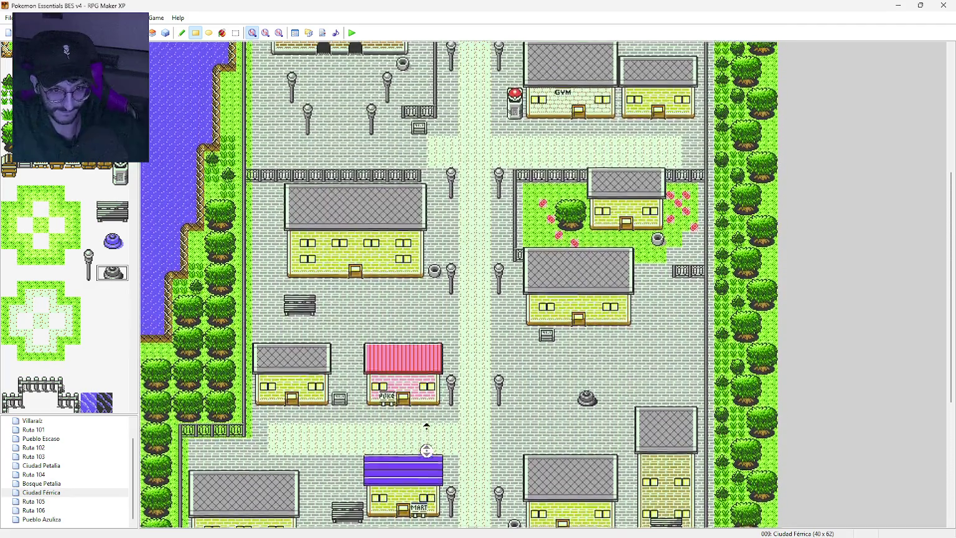
pyautogui.middleClick(389, 403)
pyautogui.click(279, 32)
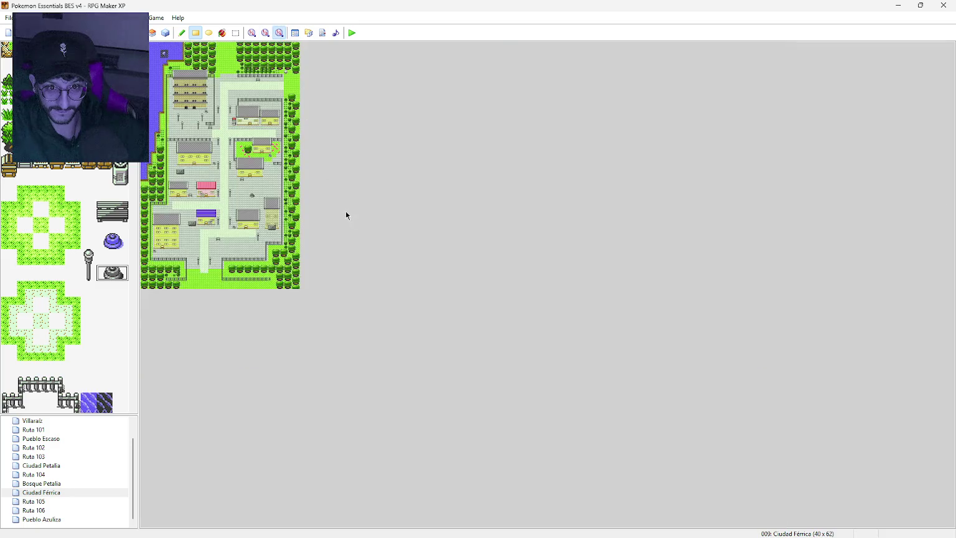
pyautogui.click(266, 34)
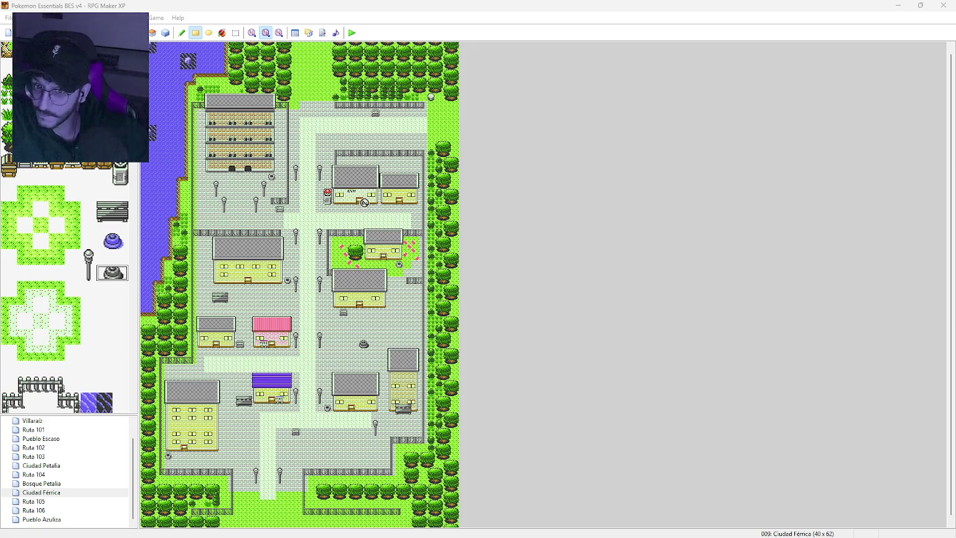
pyautogui.hotkey('alt', 'Tab')
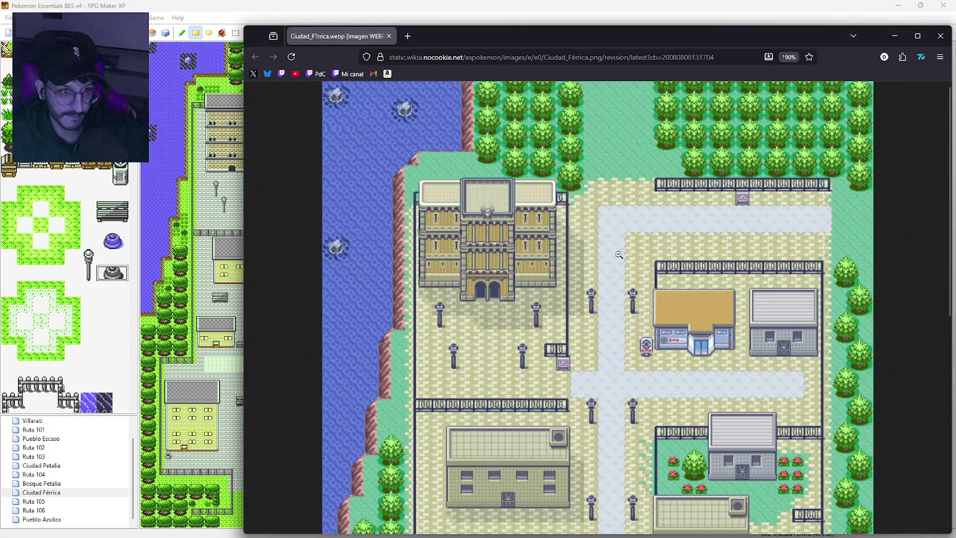
# Fit the Ciudad_Férrica.webp reference to its window, narrow it onto the right side, then minimize it.
pyautogui.click(619, 255)
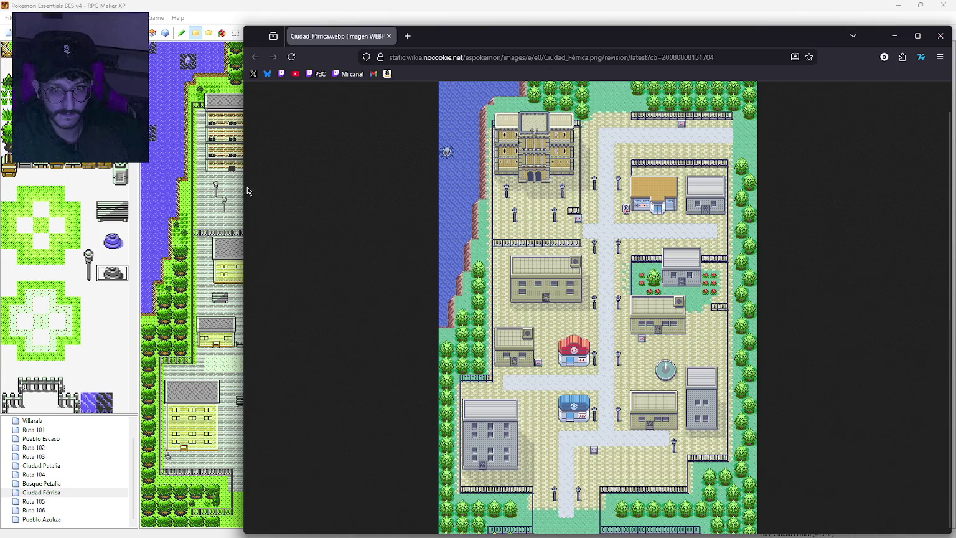
pyautogui.moveTo(244, 190)
pyautogui.mouseDown()
pyautogui.moveTo(559, 209)
pyautogui.moveTo(541, 209)
pyautogui.mouseUp()
pyautogui.moveTo(751, 39)
pyautogui.mouseDown()
pyautogui.moveTo(788, 35)
pyautogui.moveTo(688, 29)
pyautogui.mouseUp()
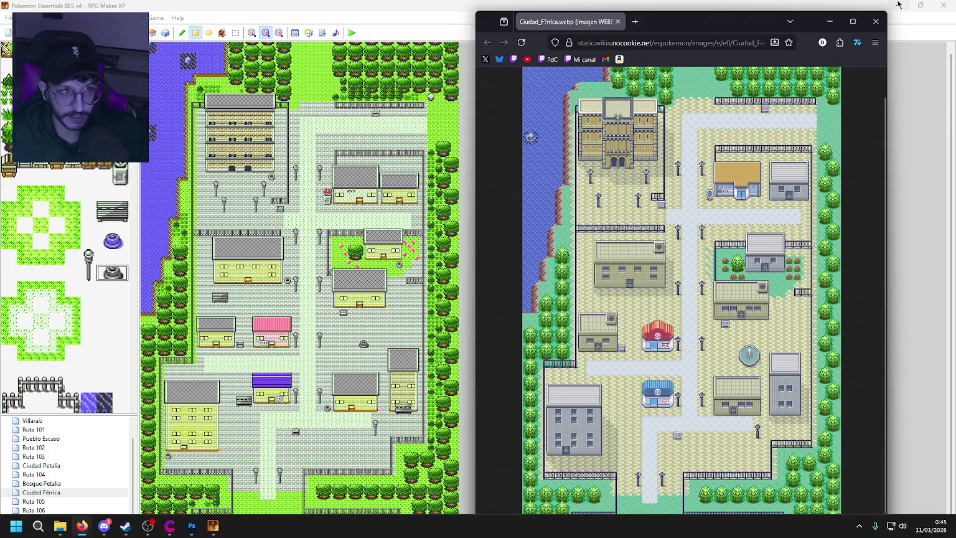
pyautogui.click(830, 21)
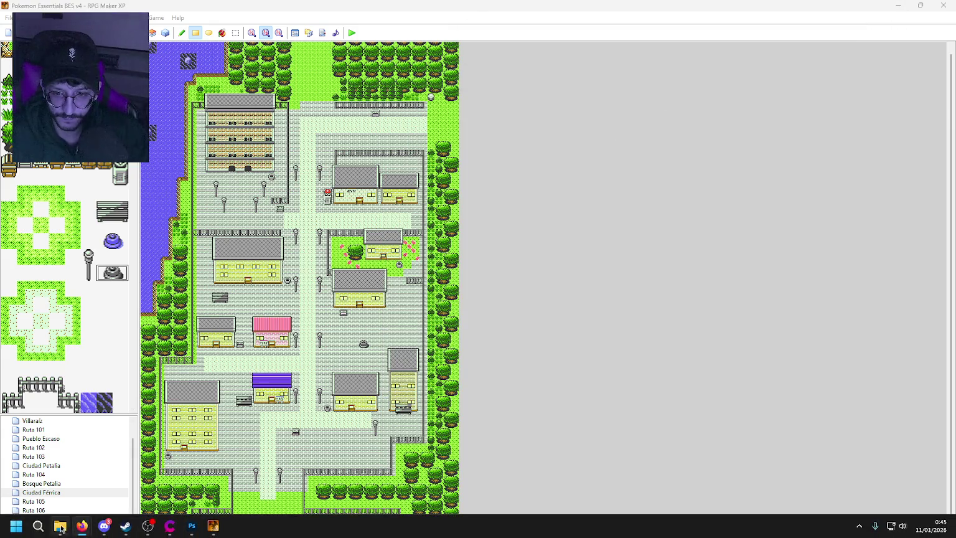
# Open the Pokémon Essentials BES folder, then return to Photoshop and open the Archivo menu.
pyautogui.click(59, 529)
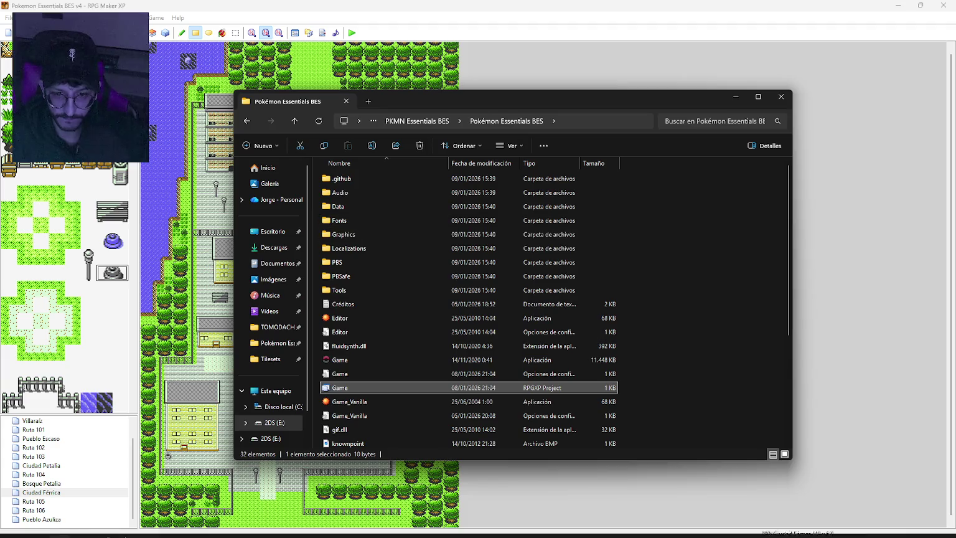
pyautogui.click(192, 526)
pyautogui.click(62, 25)
pyautogui.moveTo(165, 84)
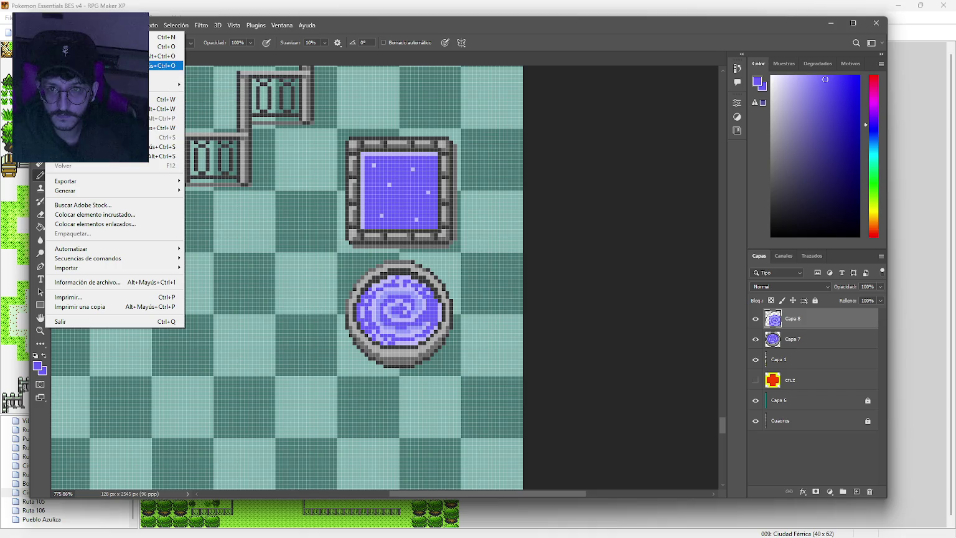
# Open TilesCrystal.psd and accept the colour profile dialog.
pyautogui.click(420, 208)
pyautogui.hotkey('ctrl', 'o')
pyautogui.doubleClick(164, 179)
pyautogui.click(515, 249)
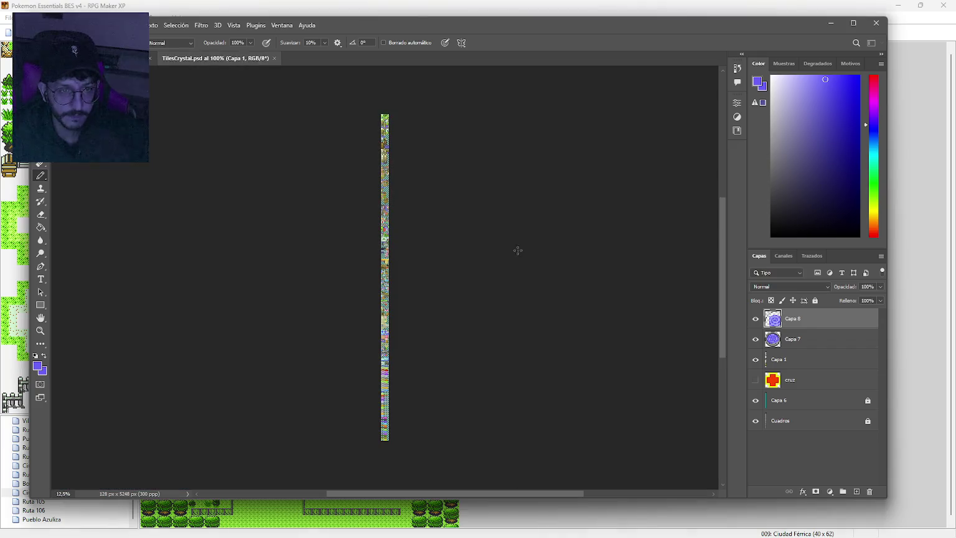
# Hide layers Cuadros and Capa 2, move to the tileset's top tiles, and reshow Cuadros.
pyautogui.scroll(10, 389, 152)
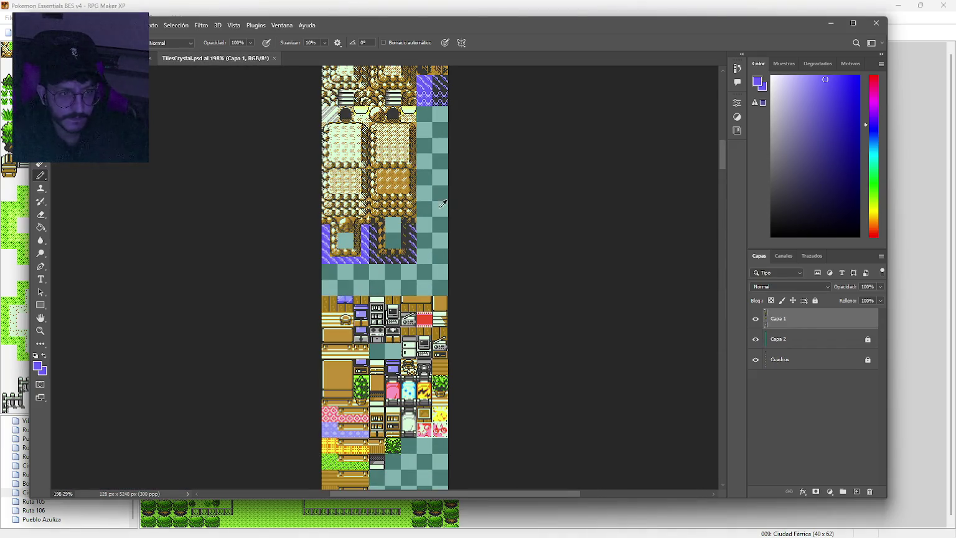
pyautogui.click(755, 359)
pyautogui.click(755, 339)
pyautogui.scroll(4, 402, 254)
pyautogui.scroll(3, 401, 254)
pyautogui.scroll(4, 411, 237)
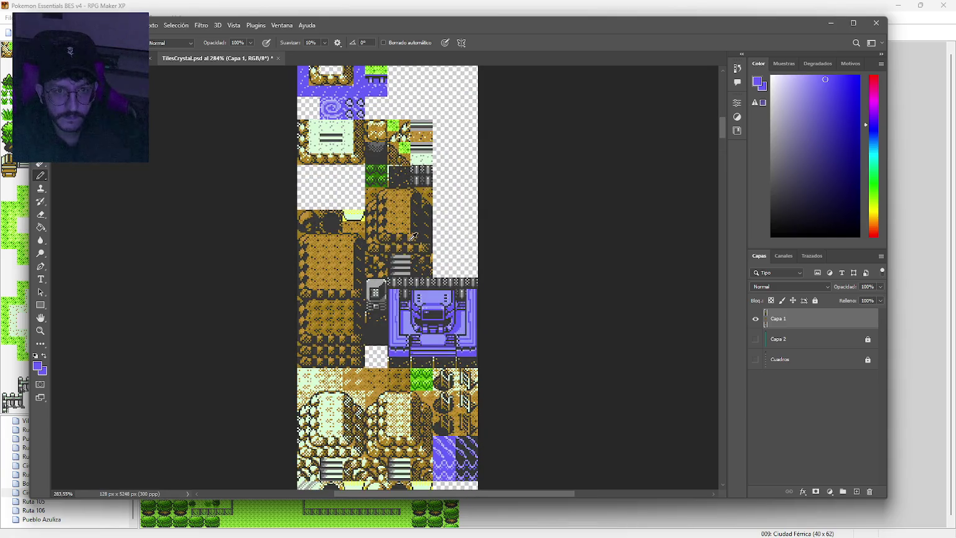
pyautogui.moveTo(412, 199); pyautogui.dragTo(407, 331)
pyautogui.scroll(8, 408, 333)
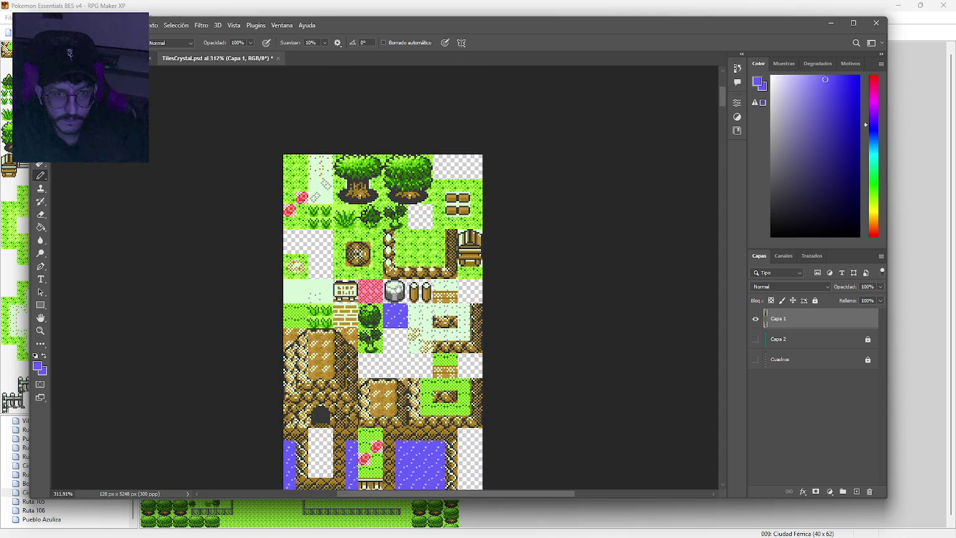
pyautogui.scroll(-2, 404, 330)
pyautogui.moveTo(403, 361); pyautogui.dragTo(415, 477)
pyautogui.scroll(4, 333, 249)
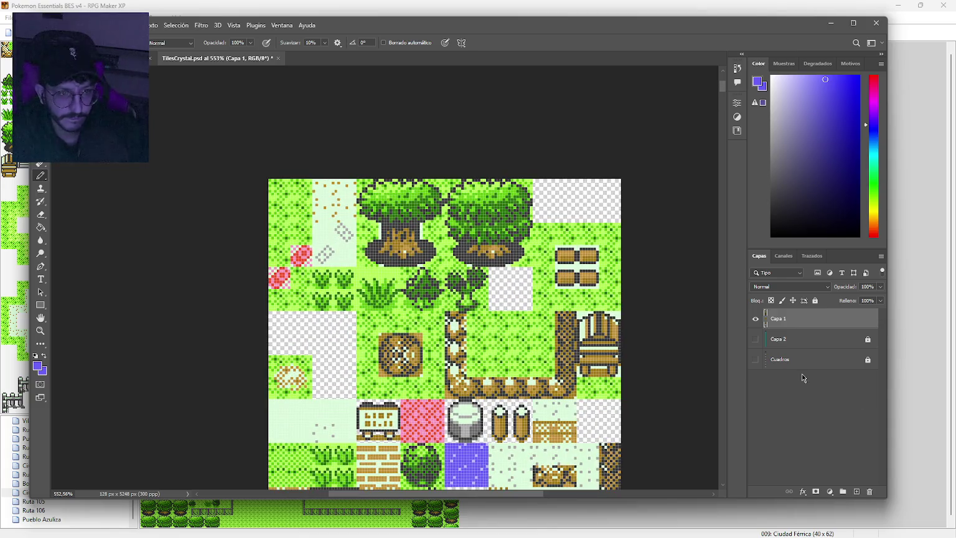
pyautogui.click(755, 360)
# Try duplicating a tile from the Cuadros layer with the Magic Wand, dismiss the locked-layer error, and deselect.
pyautogui.press('w')
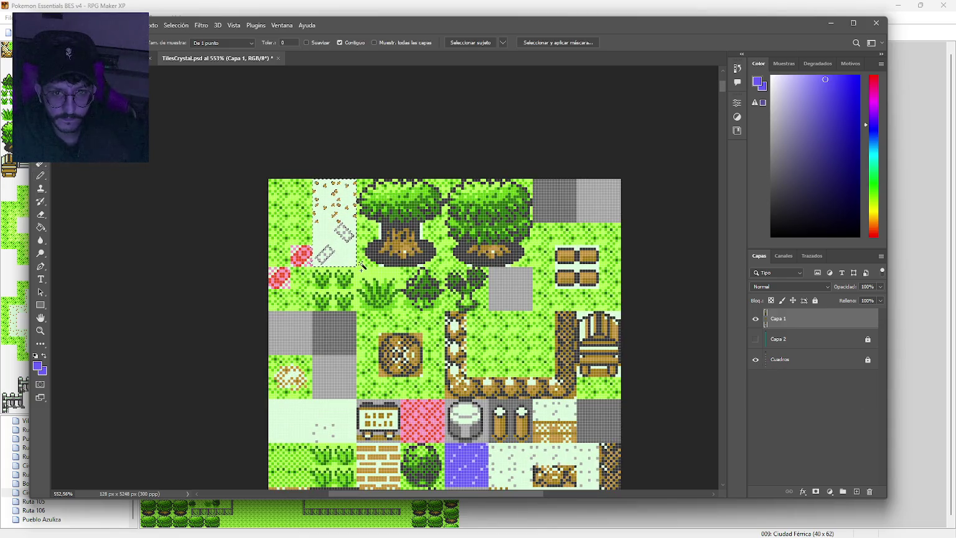
pyautogui.keyDown('ctrl'); pyautogui.click(293, 242); pyautogui.keyUp('ctrl')
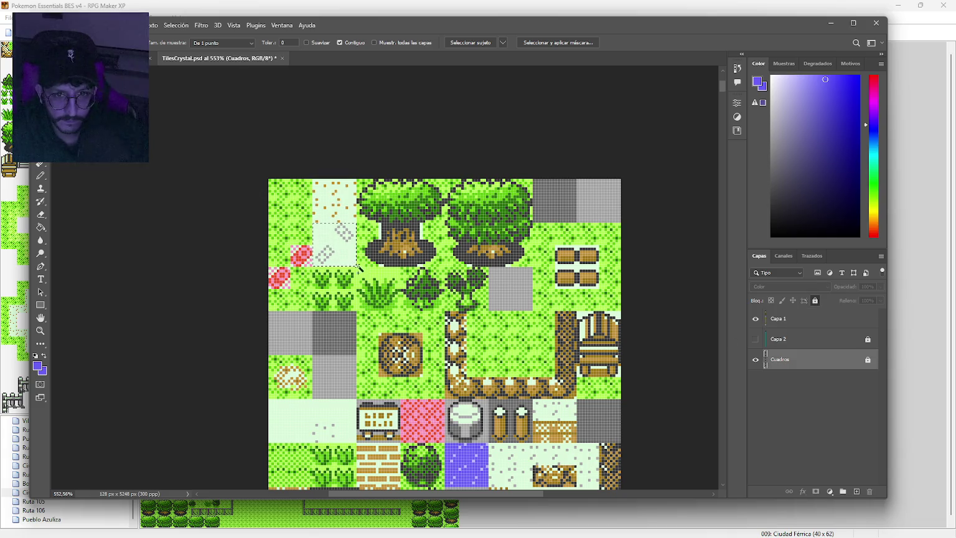
pyautogui.keyDown('ctrl'); pyautogui.keyDown('alt'); pyautogui.click(329, 254); pyautogui.keyUp('alt'); pyautogui.keyUp('ctrl')
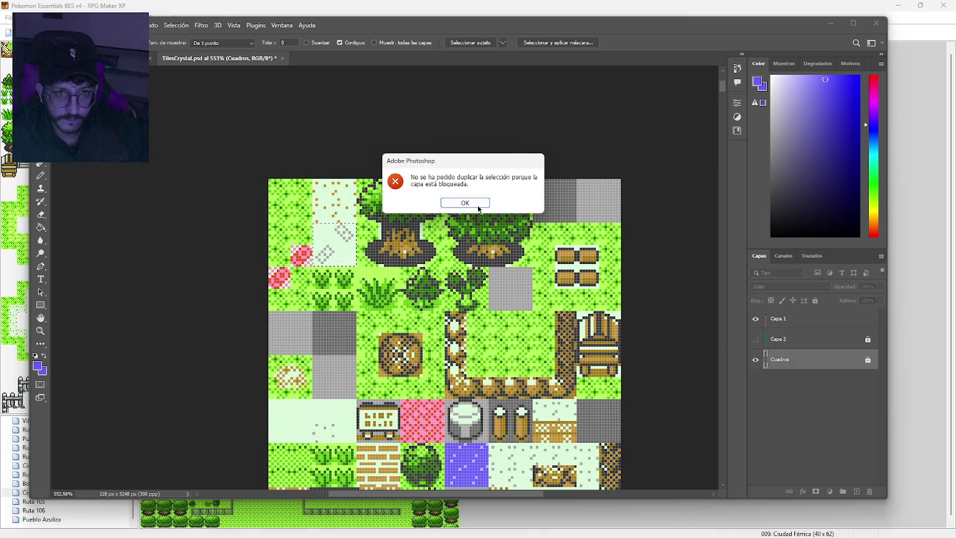
pyautogui.click(478, 207)
pyautogui.hotkey('alt', ']')
pyautogui.hotkey('alt', ']')
pyautogui.hotkey('ctrl', 'd')
# Paste the light-green path tile into the tileset as new layer Capa 9.
pyautogui.hotkey('ctrl', 'Tab')
pyautogui.hotkey('ctrl', 'v')
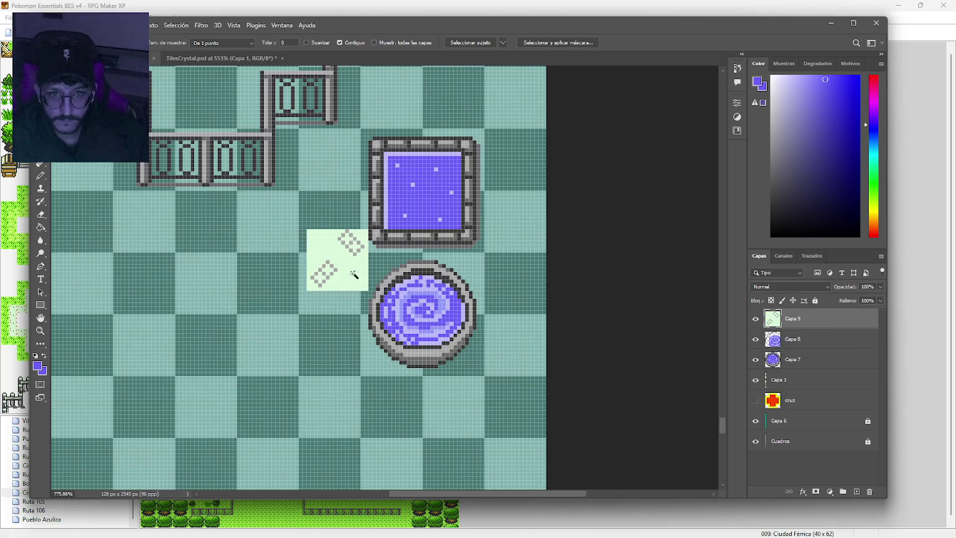
pyautogui.scroll(-5, 399, 300)
pyautogui.scroll(-8, 406, 301)
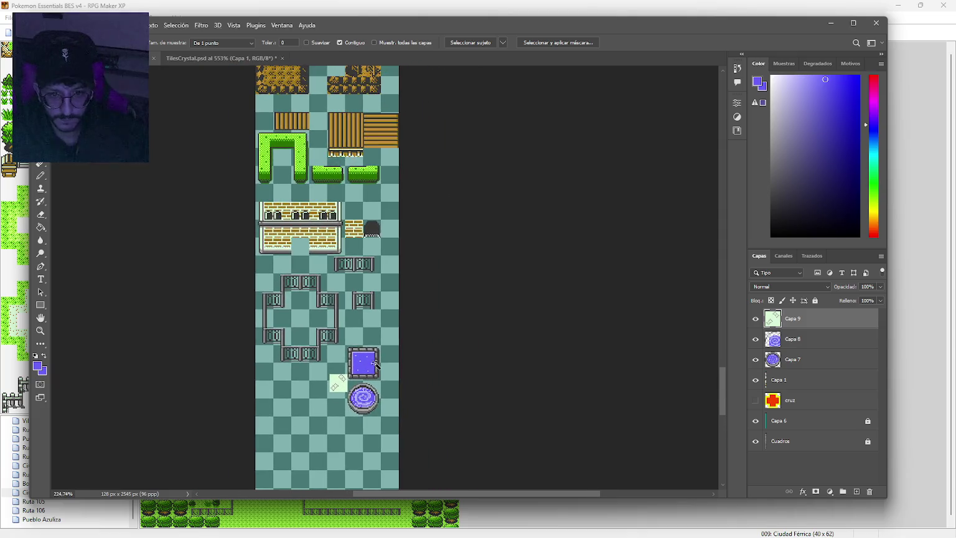
# Move the light-green path tile up beside the brick tiles and hide the Cuadros grid layer.
pyautogui.scroll(10, 444, 266)
pyautogui.moveTo(358, 417)
pyautogui.mouseDown()
pyautogui.moveTo(350, 143)
pyautogui.moveTo(363, 367)
pyautogui.moveTo(361, 269)
pyautogui.mouseUp()
pyautogui.scroll(10, 361, 268)
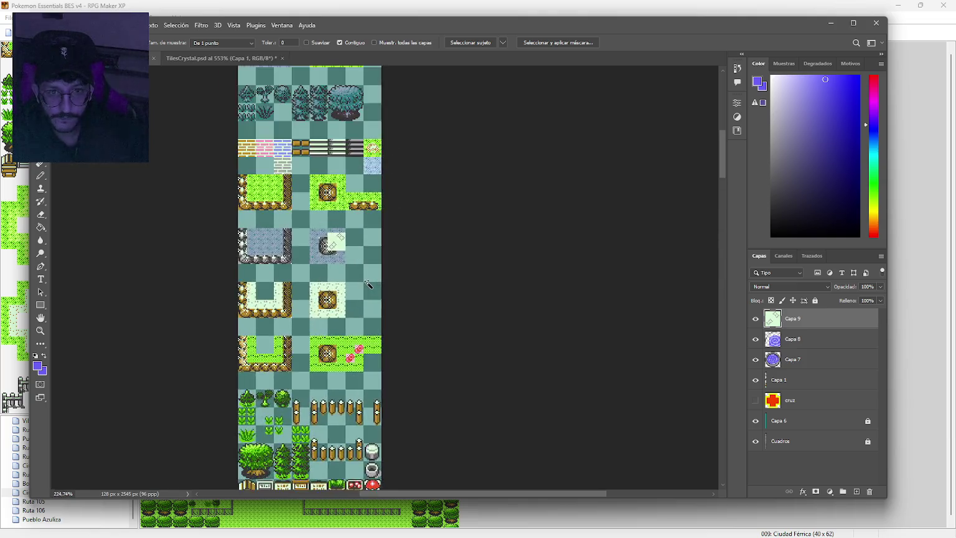
pyautogui.moveTo(352, 380); pyautogui.dragTo(250, 277)
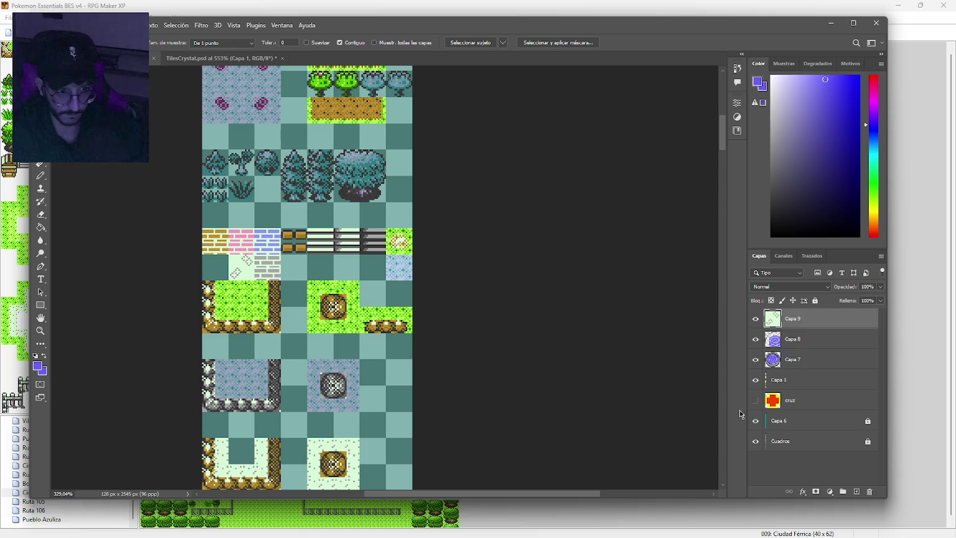
pyautogui.click(756, 440)
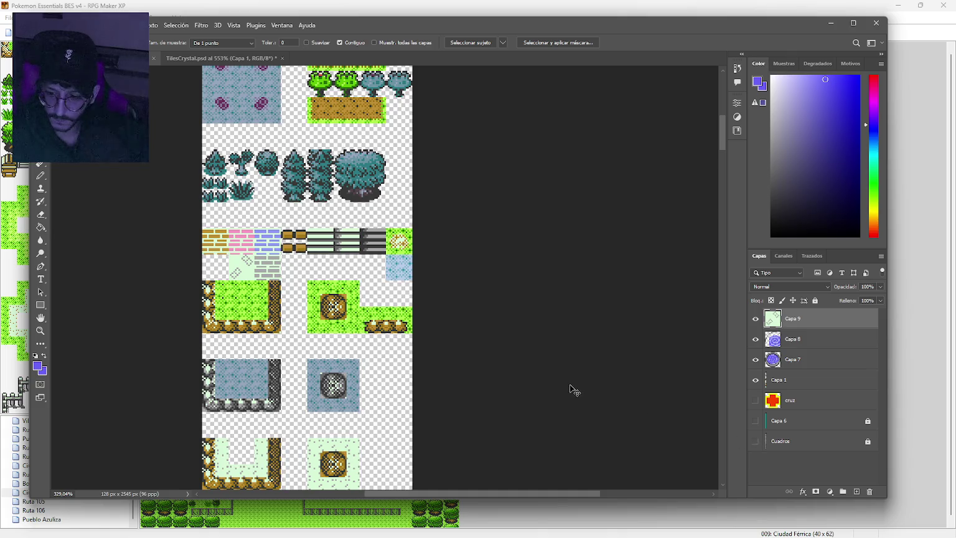
# Double the tileset width to 256 px (200%) and export it as GBC.
pyautogui.click(109, 25)
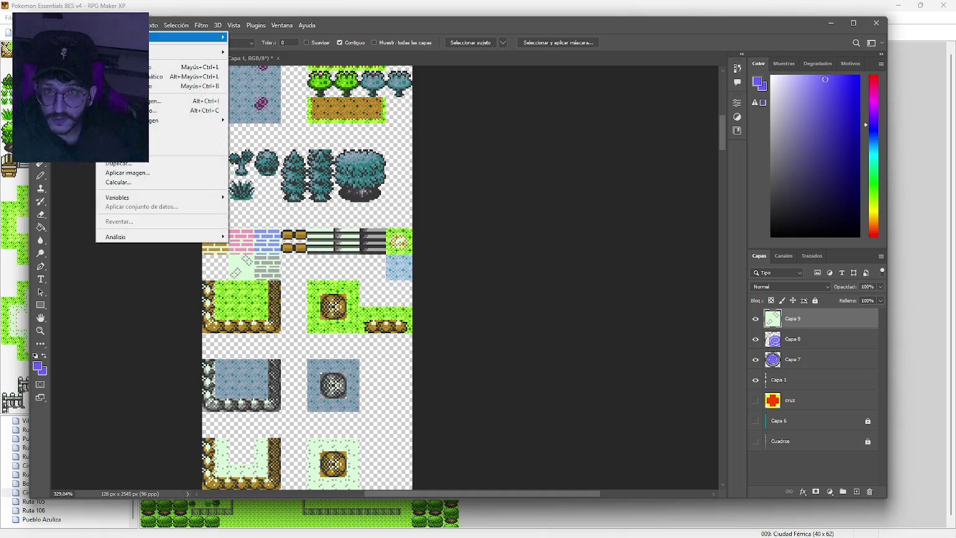
pyautogui.click(167, 101)
pyautogui.write('200')
pyautogui.press('Return')
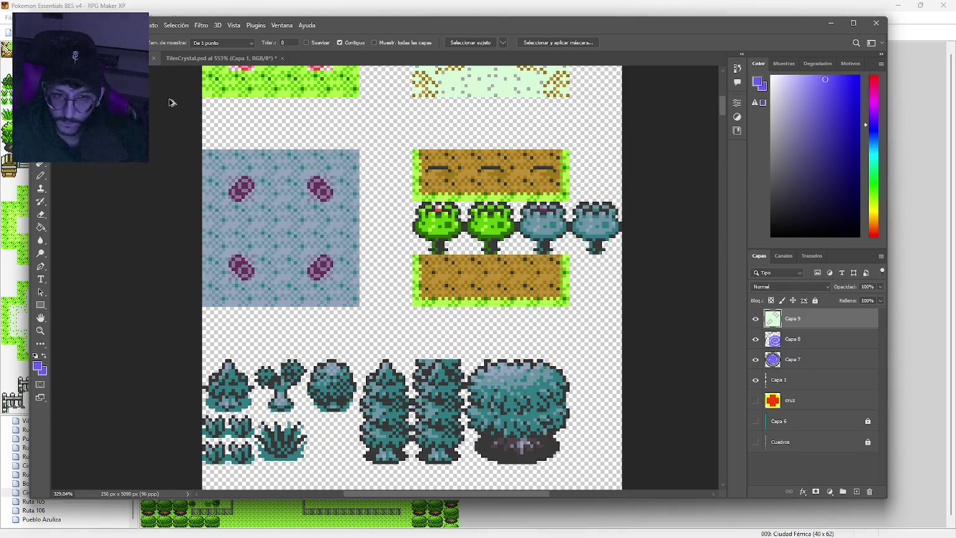
pyautogui.hotkey('ctrl', 'alt', 'shift', 'w')
pyautogui.click(747, 464)
# Overwrite GBC.png, undo the resize, and refresh RPG Maker XP's tileset at 1:1 zoom.
pyautogui.click(572, 310)
pyautogui.click(492, 269)
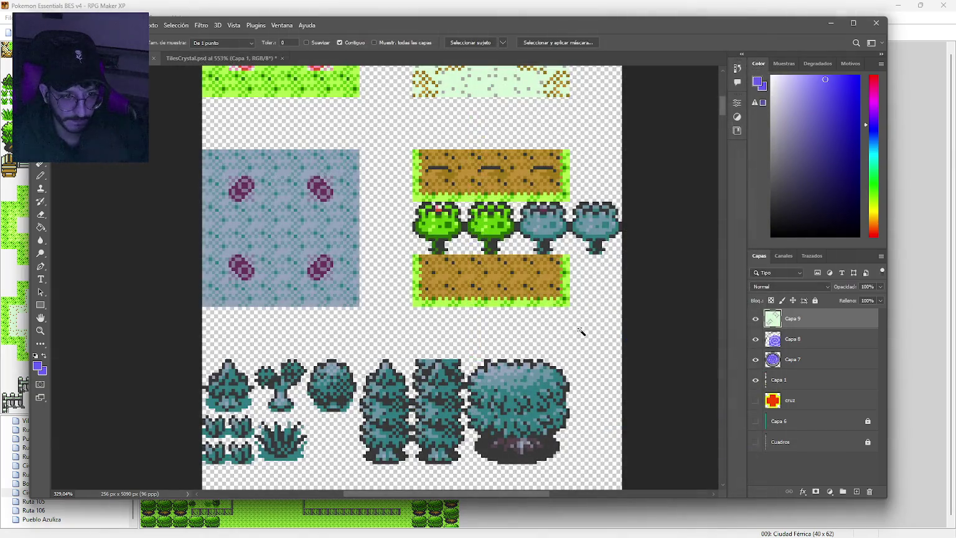
pyautogui.hotkey('ctrl', 'z')
pyautogui.hotkey('alt', 'Tab')
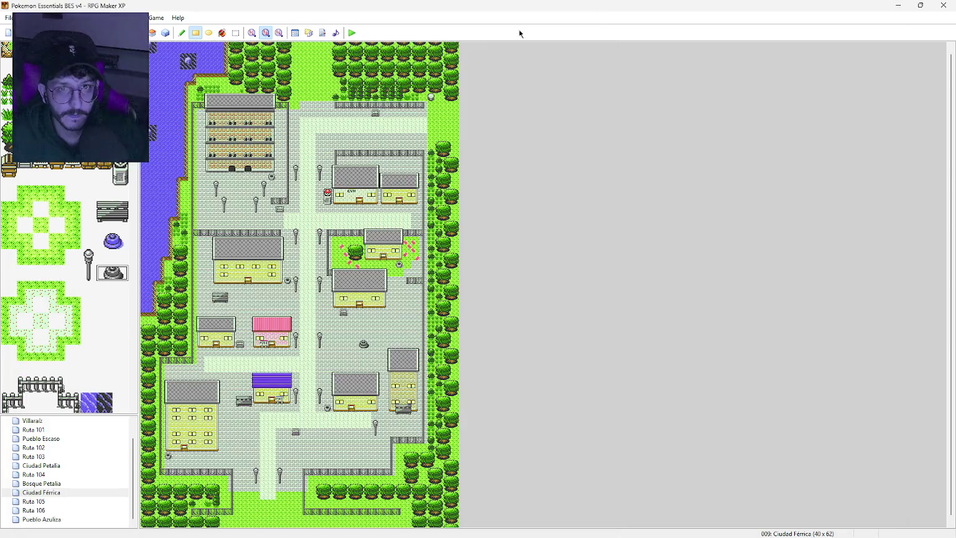
pyautogui.click(295, 32)
pyautogui.press('Escape')
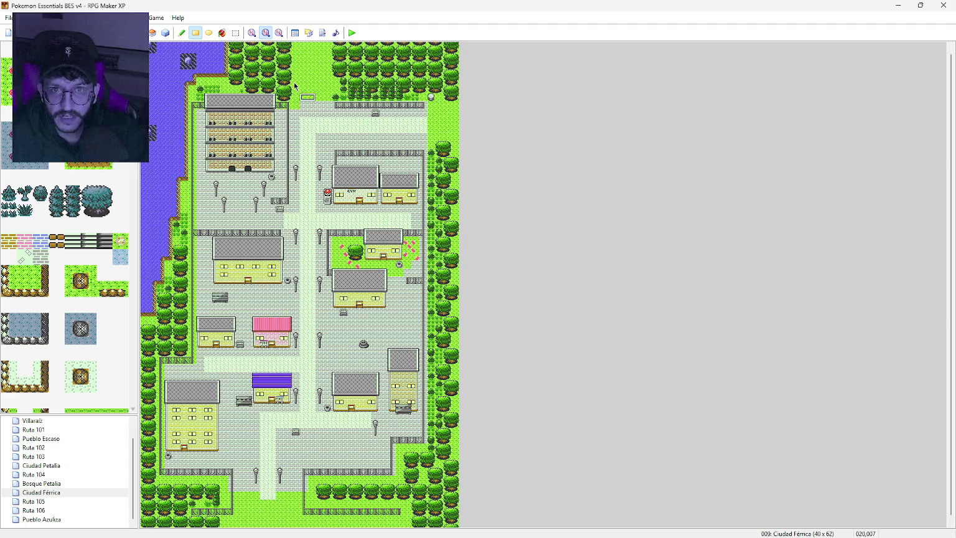
pyautogui.click(251, 32)
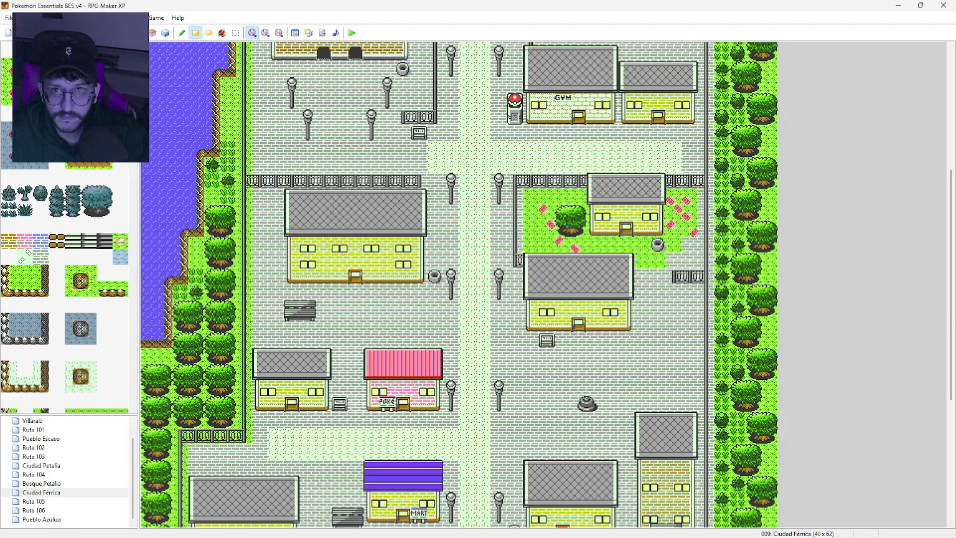
# Paint the diamond path tile along Ciudad Férrica's central streets toward the southern exit.
pyautogui.click(25, 257)
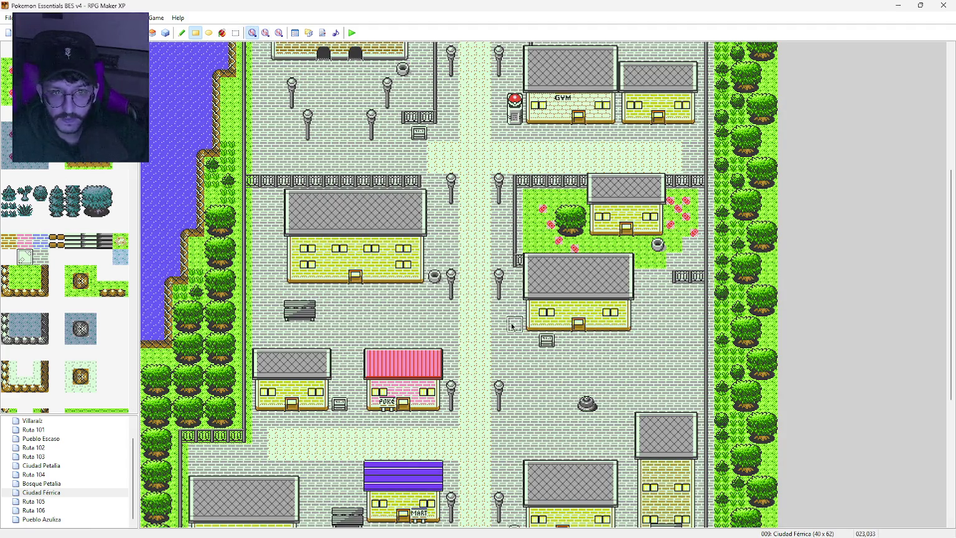
pyautogui.moveTo(276, 435); pyautogui.dragTo(479, 457)
pyautogui.scroll(-5, 483, 451)
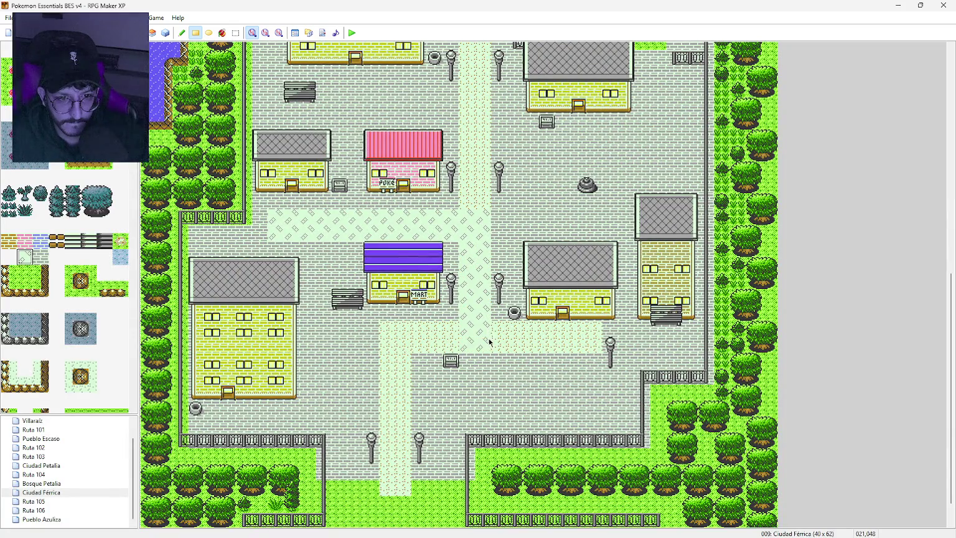
pyautogui.moveTo(489, 337)
pyautogui.mouseDown()
pyautogui.moveTo(498, 330)
pyautogui.moveTo(590, 346)
pyautogui.mouseUp()
pyautogui.moveTo(433, 342)
pyautogui.mouseDown()
pyautogui.moveTo(455, 335)
pyautogui.moveTo(397, 342)
pyautogui.moveTo(398, 492)
pyautogui.mouseUp()
pyautogui.scroll(5, 451, 304)
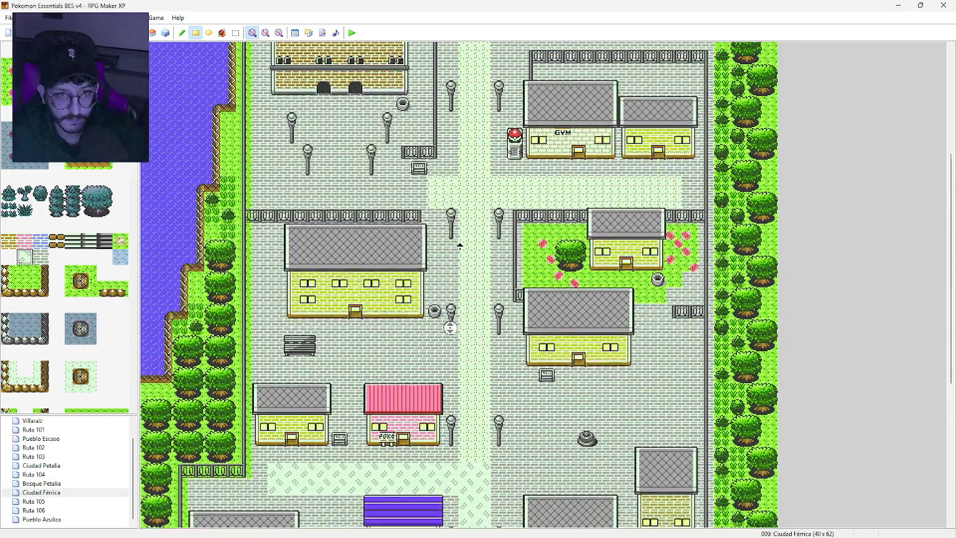
pyautogui.moveTo(472, 480); pyautogui.dragTo(476, 207)
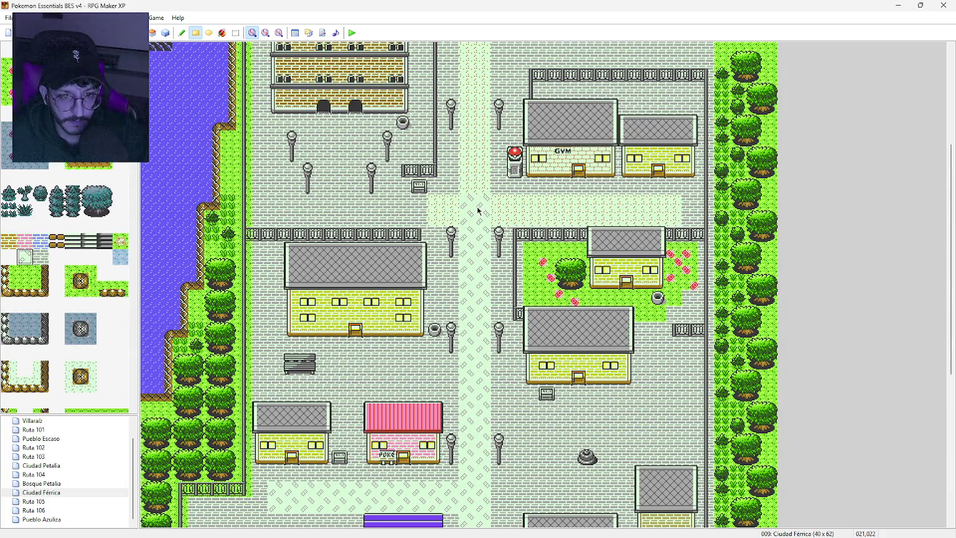
pyautogui.press('super')
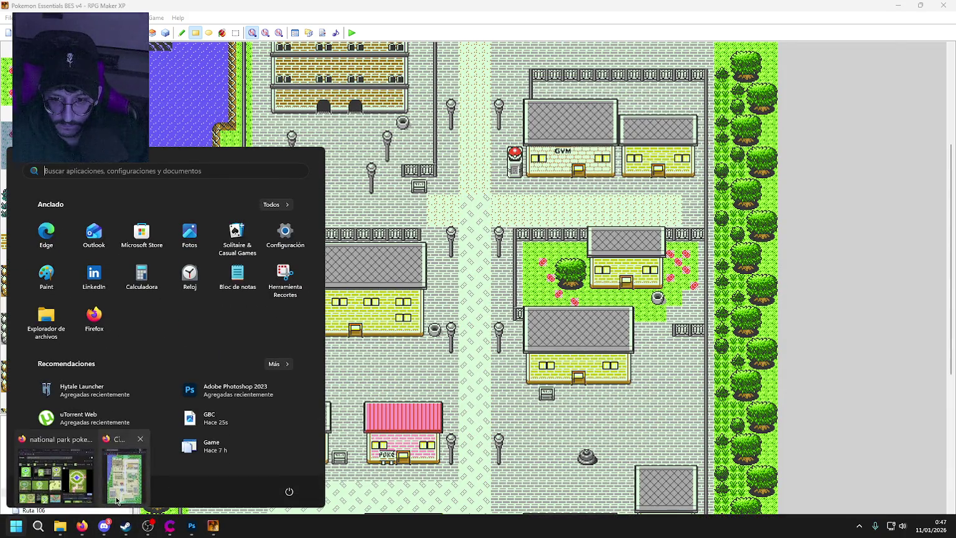
# Inspect the Ciudad Férrica reference image zoomed in within Firefox.
pyautogui.click(87, 527)
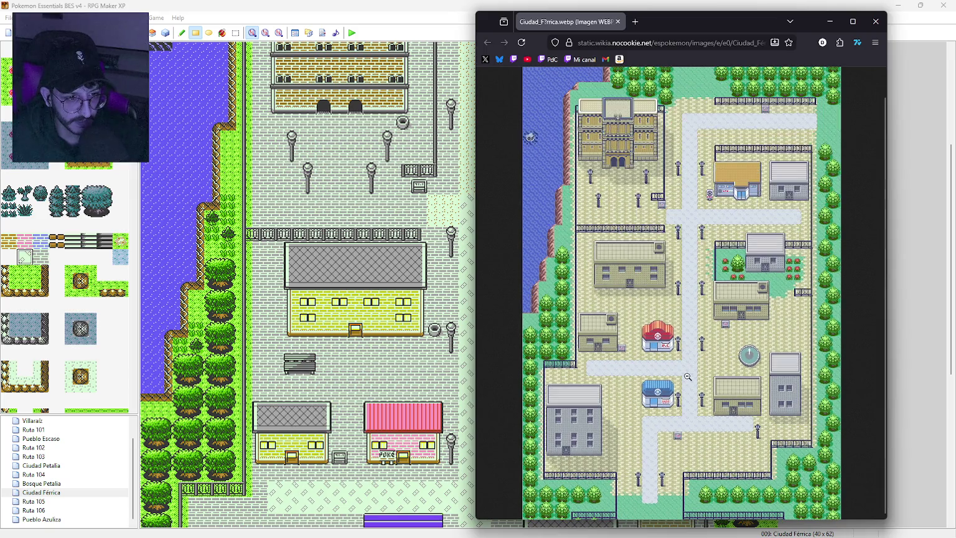
pyautogui.scroll(5, 688, 377)
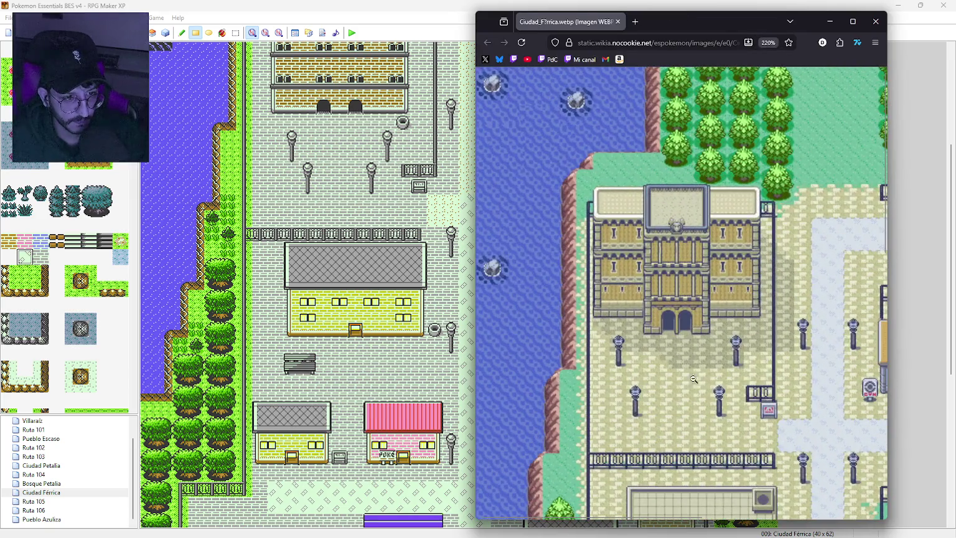
pyautogui.scroll(-5, 775, 386)
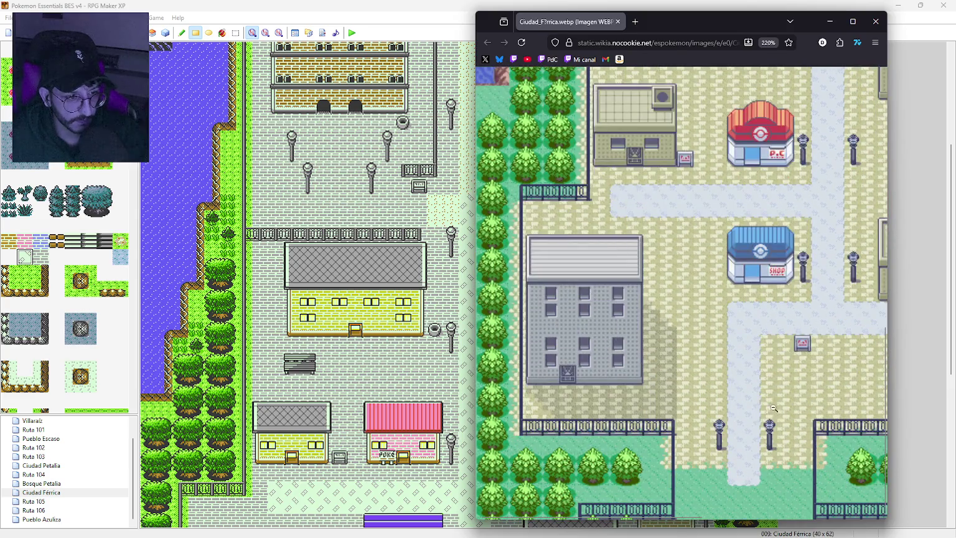
pyautogui.scroll(1, 753, 408)
pyautogui.scroll(3, 752, 409)
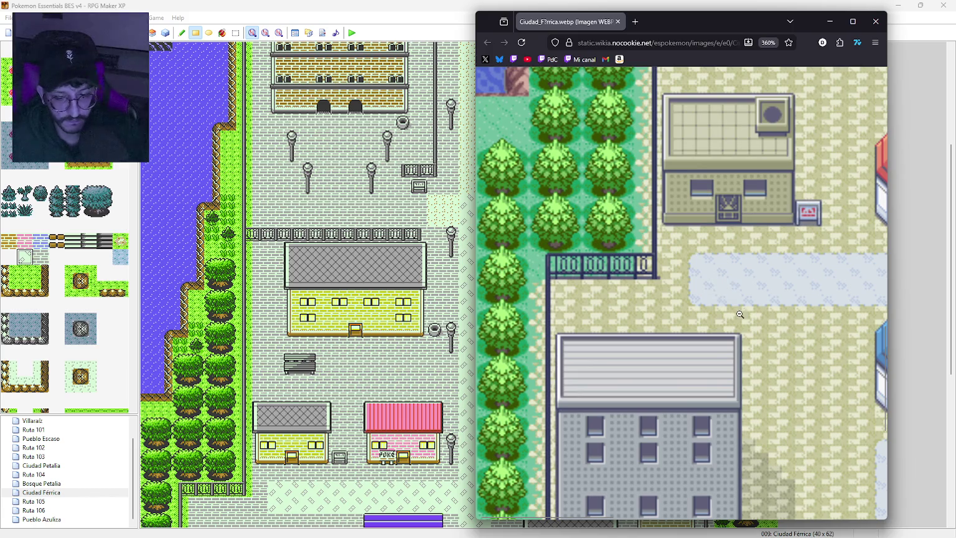
# Reset the reference zoom and paint a two-tile path strip across the plaza.
pyautogui.hotkey('ctrl', '0')
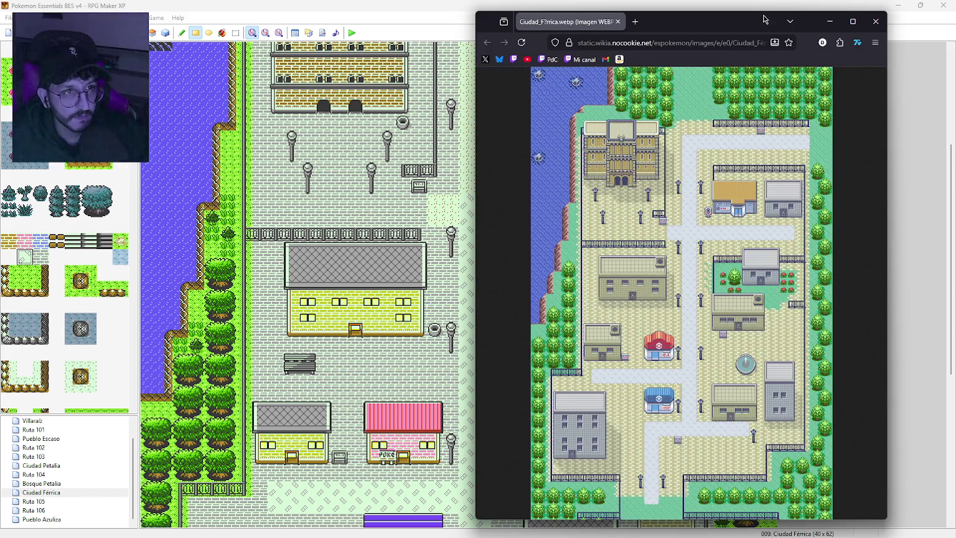
pyautogui.click(763, 9)
pyautogui.moveTo(443, 203); pyautogui.dragTo(663, 217)
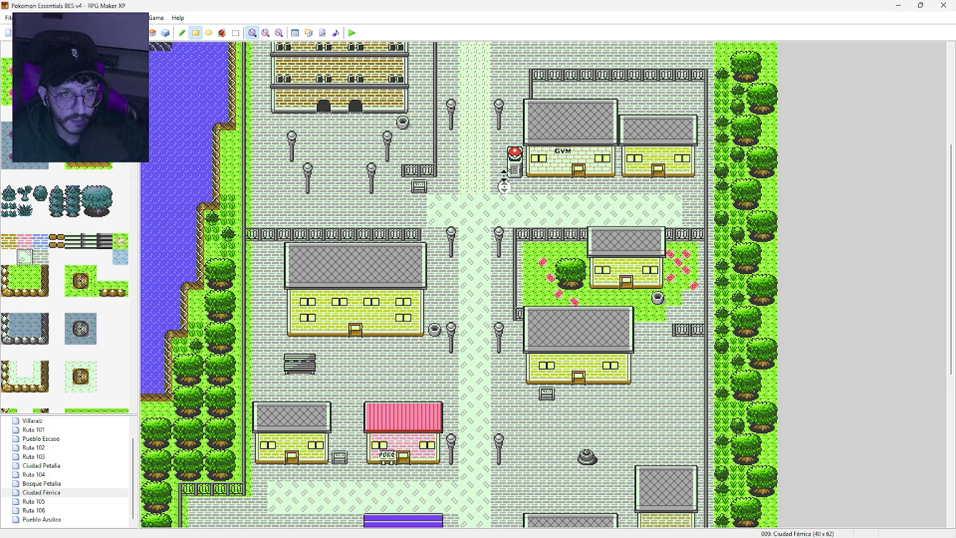
# Paint diamond path tiles down the vertical road and across the northern plaza.
pyautogui.scroll(3, 505, 187)
pyautogui.scroll(2, 504, 187)
pyautogui.moveTo(466, 103); pyautogui.dragTo(482, 280)
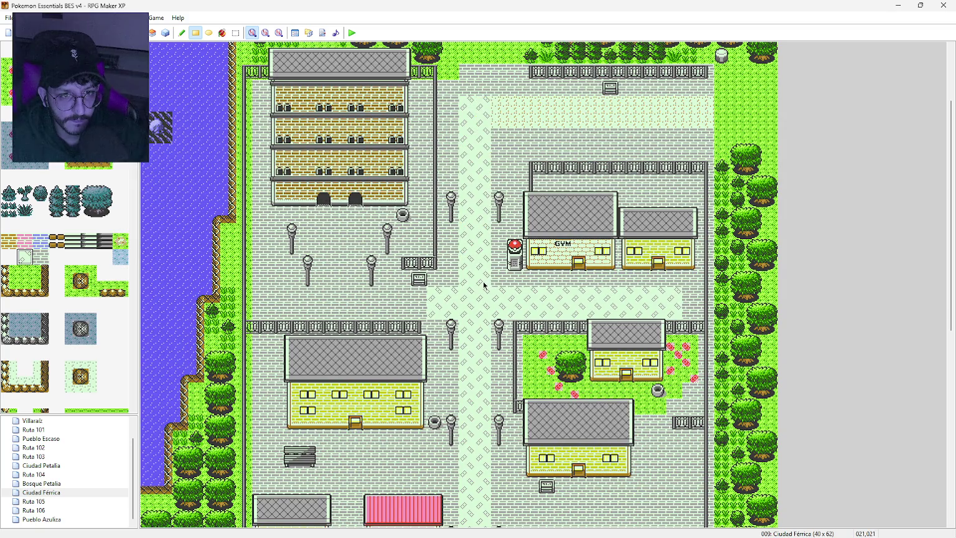
pyautogui.moveTo(499, 103); pyautogui.dragTo(705, 119)
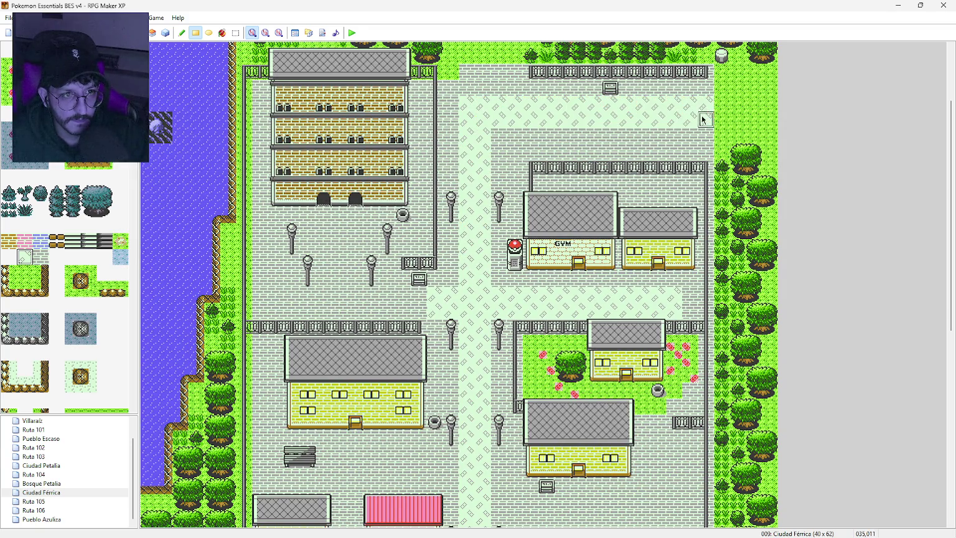
# Autoscroll to the southern part of the map, then bring Photoshop back to the front.
pyautogui.middleClick(489, 302)
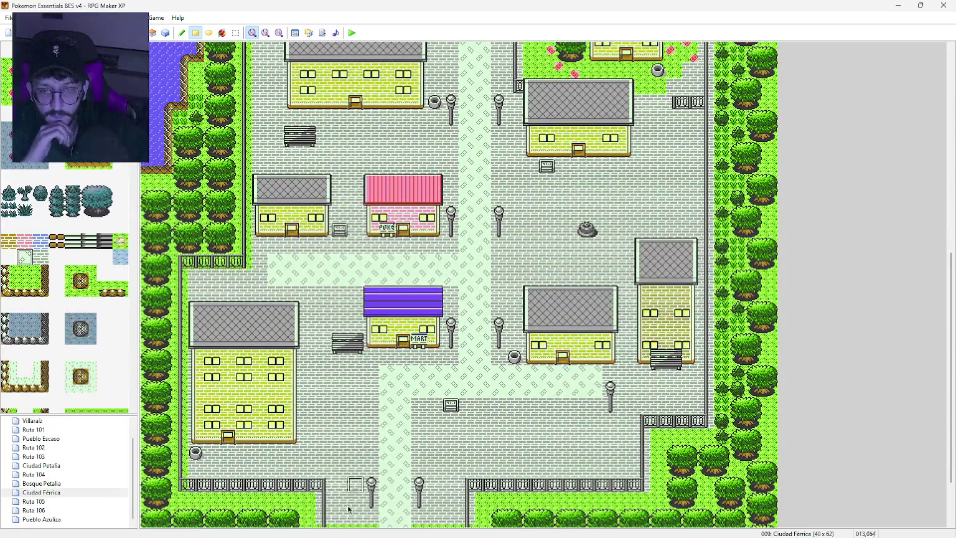
pyautogui.moveTo(265, 532)
pyautogui.click(192, 526)
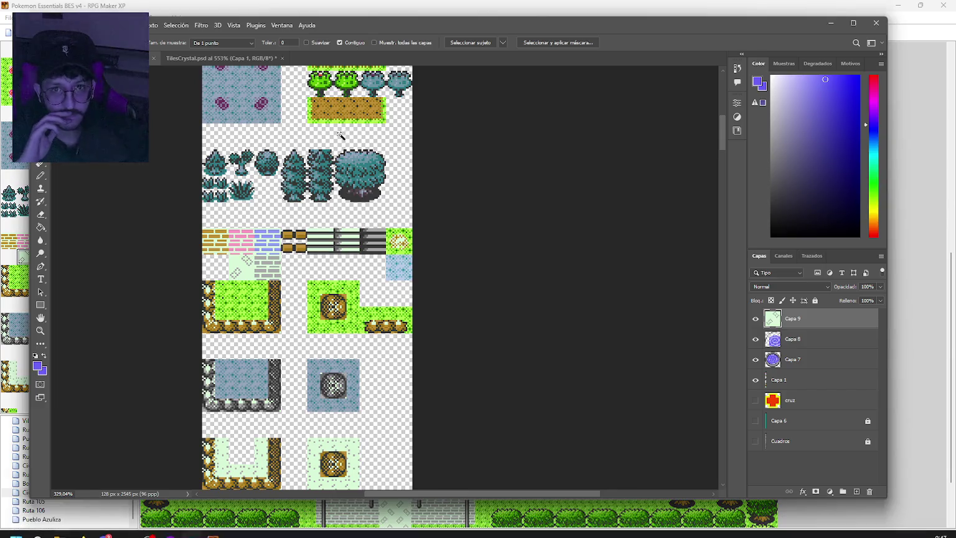
# Browse down through TilesCrystal.psd to its indoor furniture and building tiles.
pyautogui.click(208, 59)
pyautogui.scroll(-2, 346, 271)
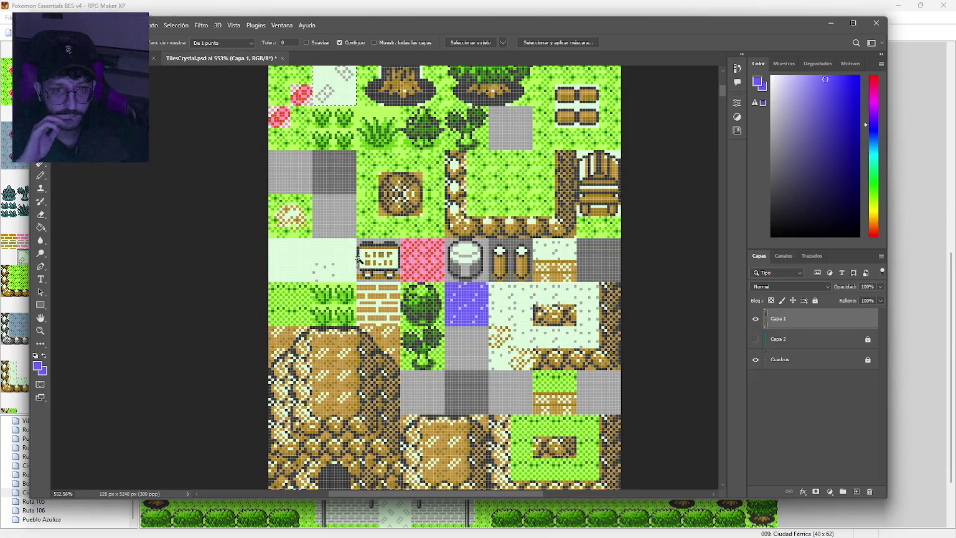
pyautogui.scroll(-5, 360, 278)
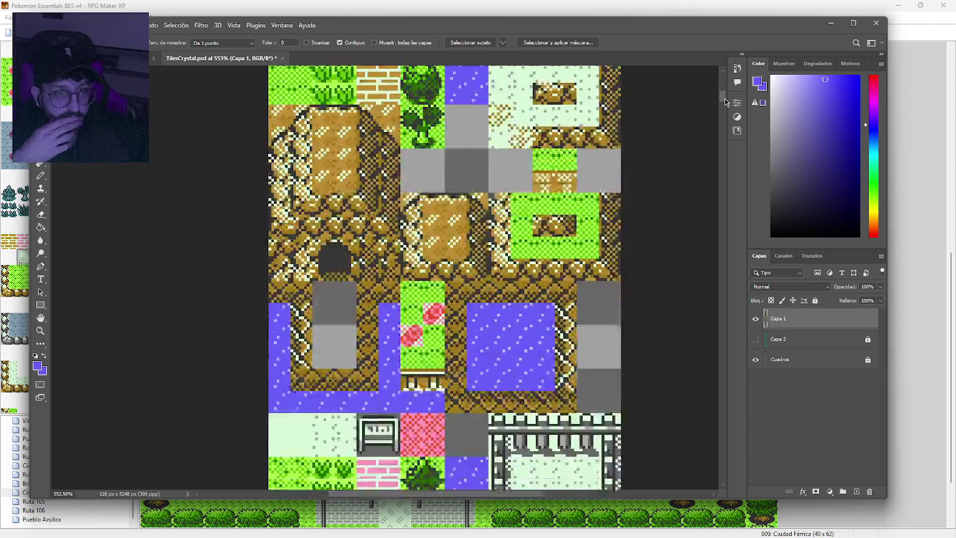
pyautogui.scroll(-2, 725, 102)
pyautogui.moveTo(726, 102); pyautogui.dragTo(727, 145)
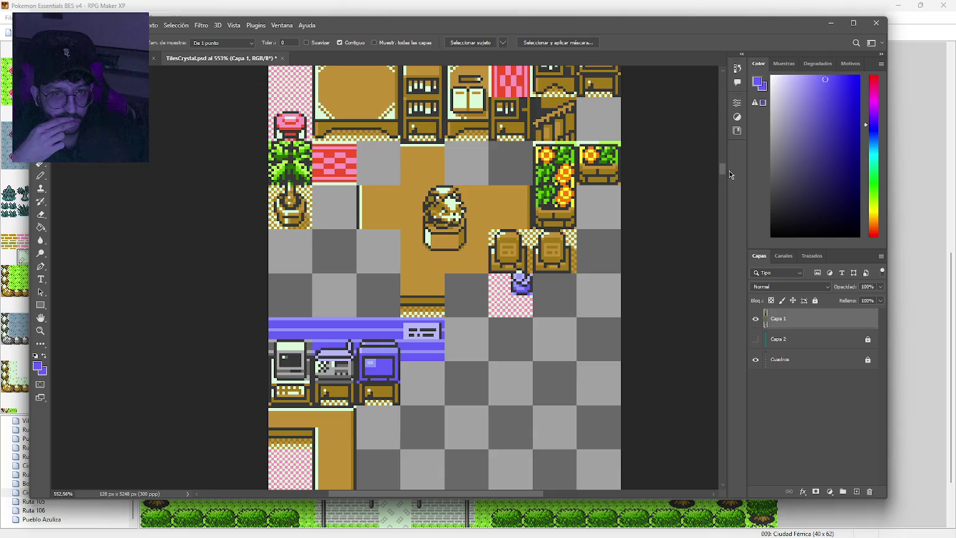
pyautogui.moveTo(730, 177); pyautogui.dragTo(732, 205)
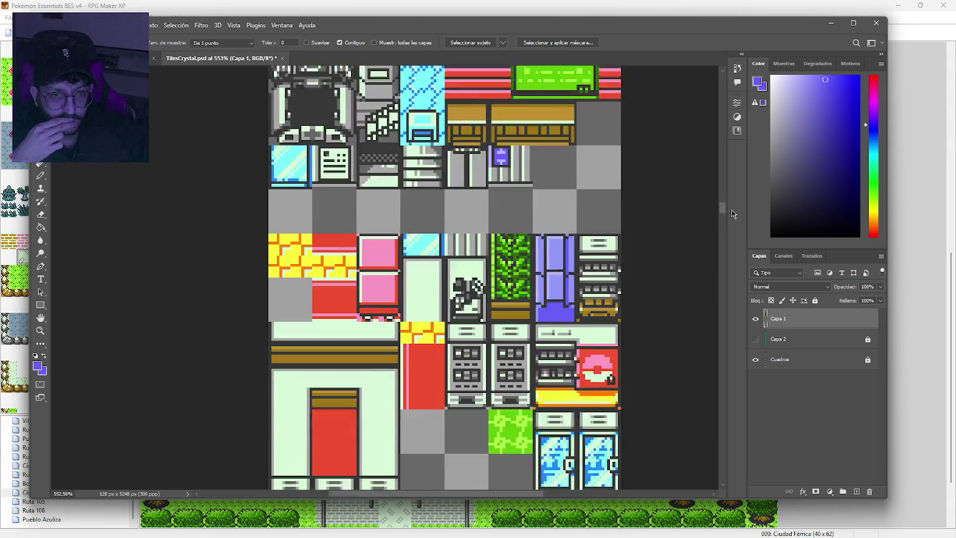
pyautogui.scroll(-1, 705, 215)
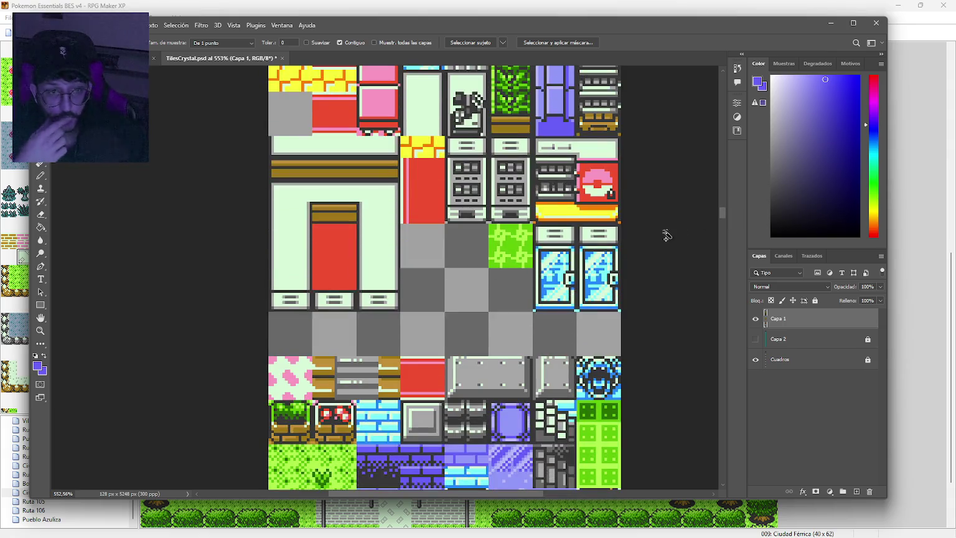
pyautogui.moveTo(722, 212); pyautogui.dragTo(731, 236)
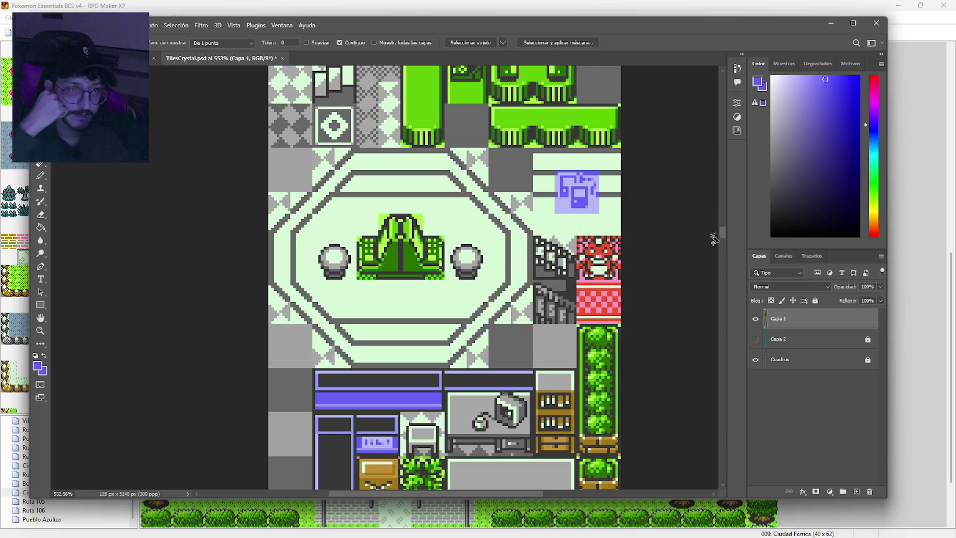
pyautogui.moveTo(722, 240); pyautogui.dragTo(727, 249)
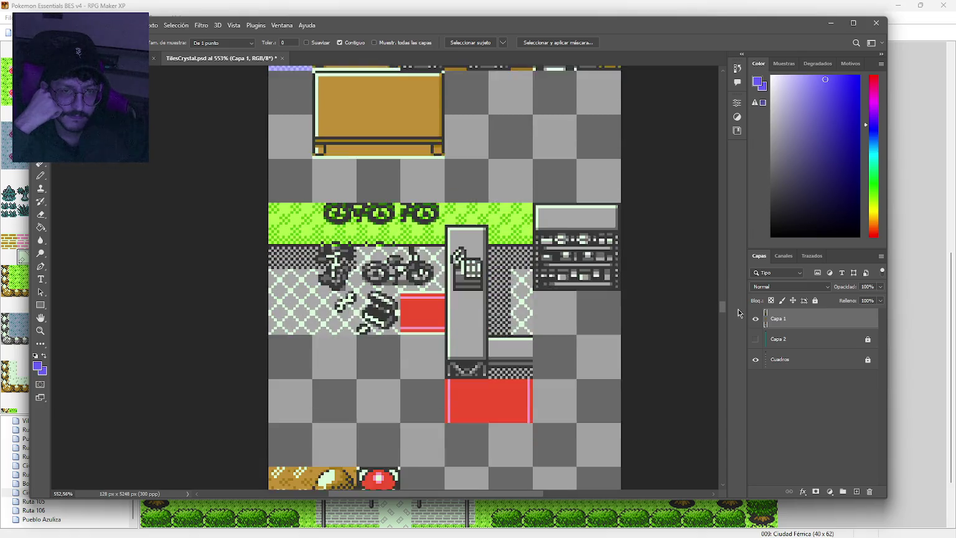
pyautogui.scroll(-10, 739, 319)
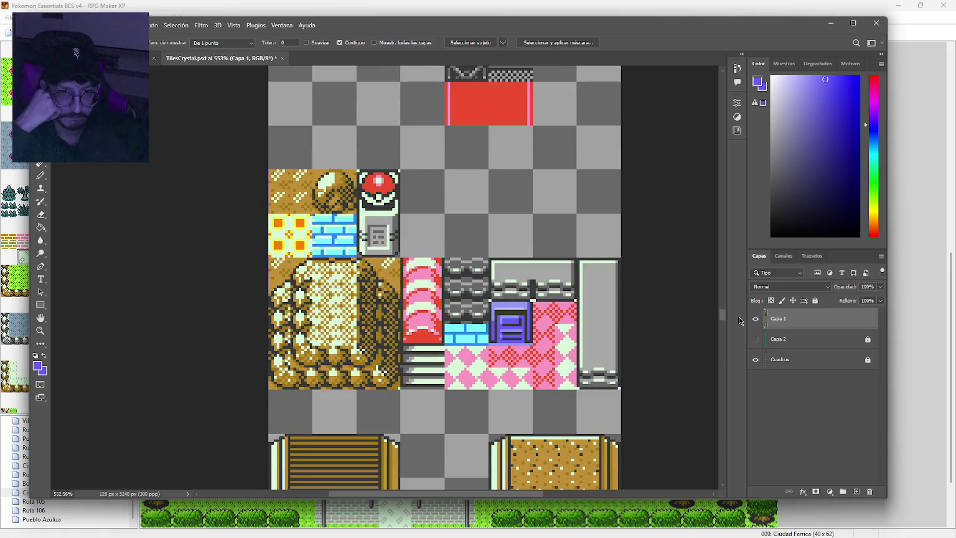
pyautogui.scroll(-6, 740, 325)
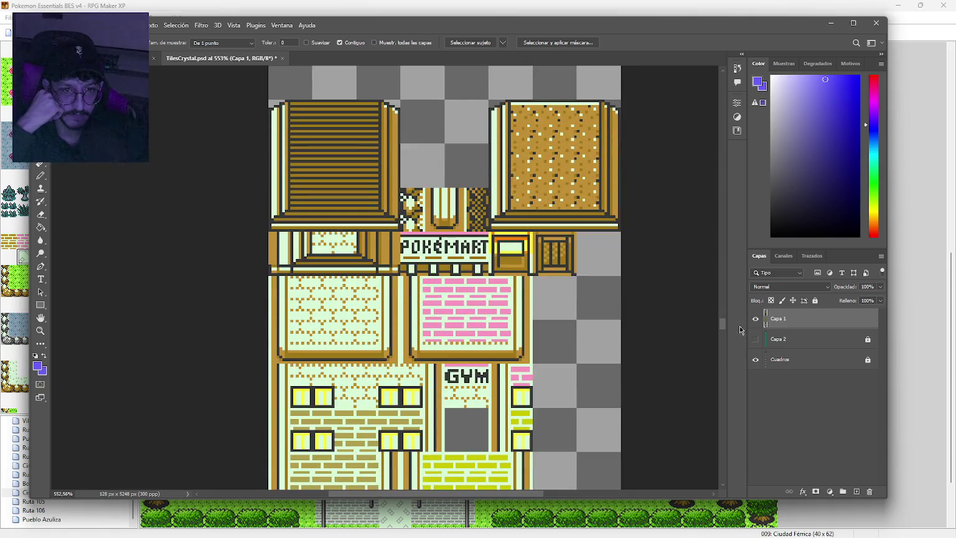
pyautogui.scroll(-20, 739, 331)
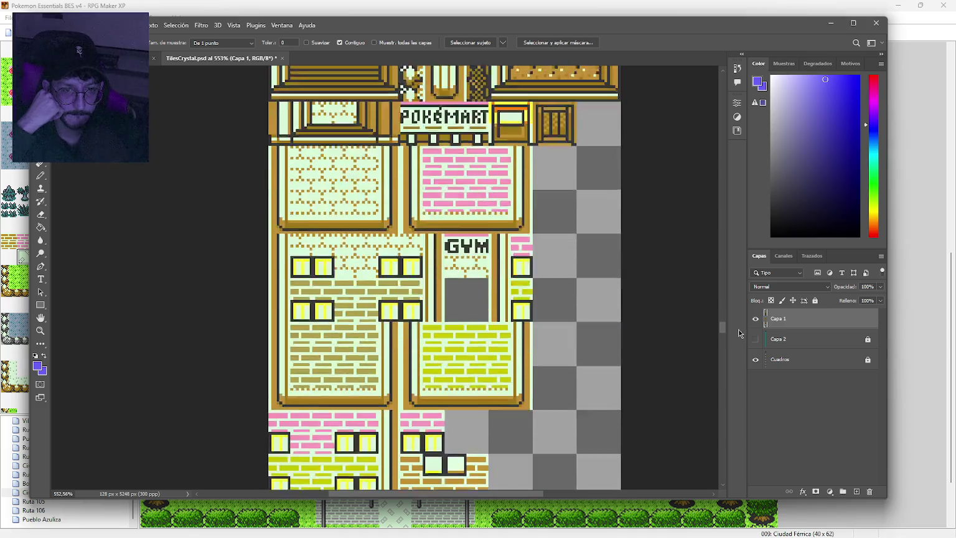
pyautogui.scroll(-1, 739, 346)
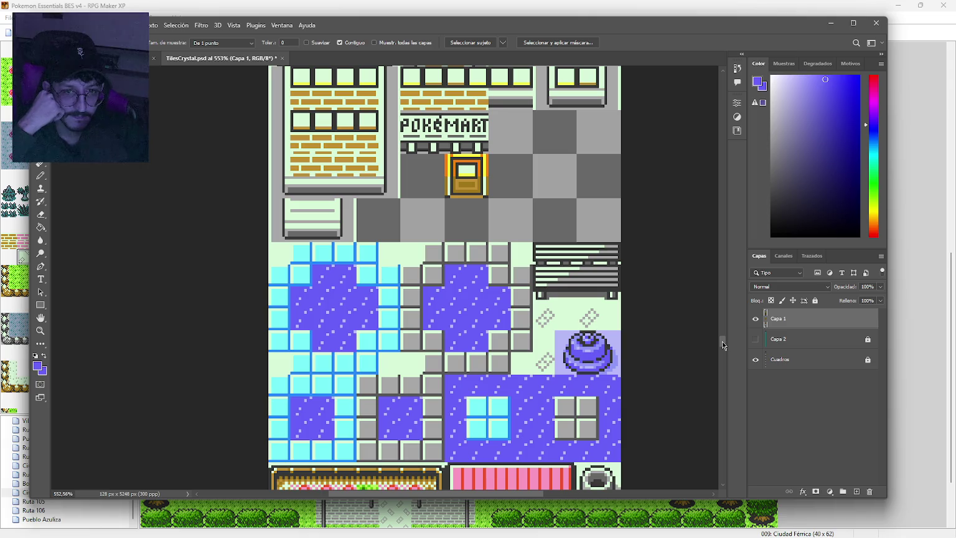
pyautogui.scroll(-2, 724, 346)
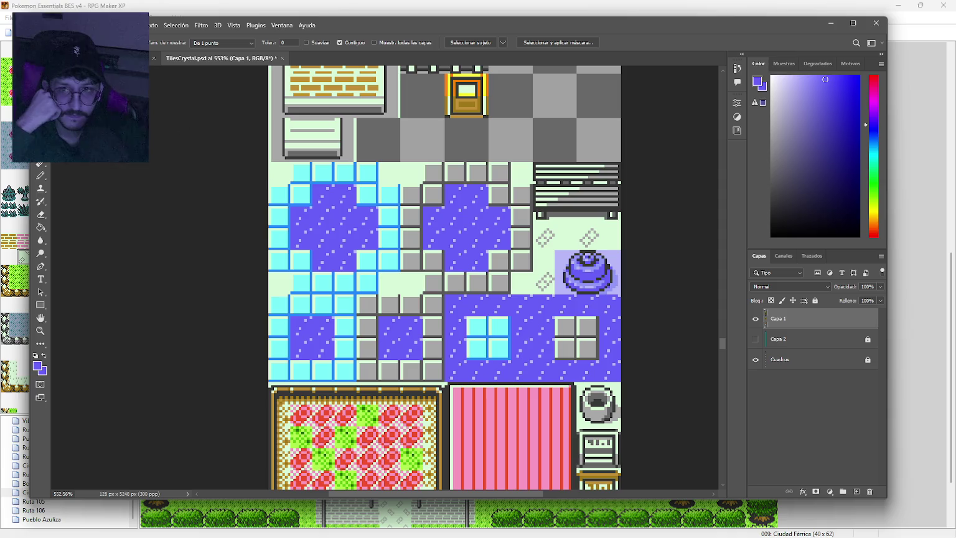
pyautogui.press('m')
pyautogui.moveTo(274, 164)
pyautogui.mouseDown()
pyautogui.moveTo(330, 188)
pyautogui.moveTo(311, 204)
pyautogui.mouseUp()
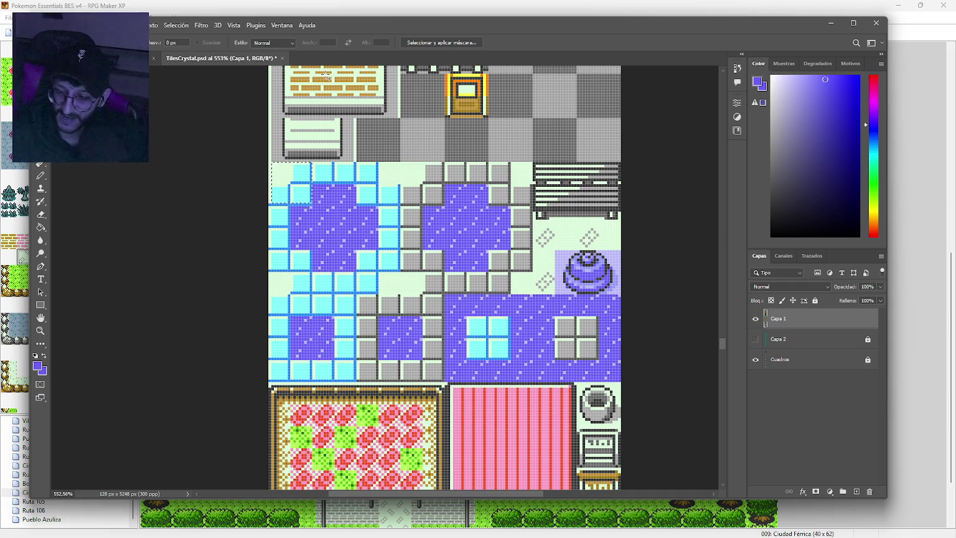
pyautogui.hotkey('ctrl', 'd')
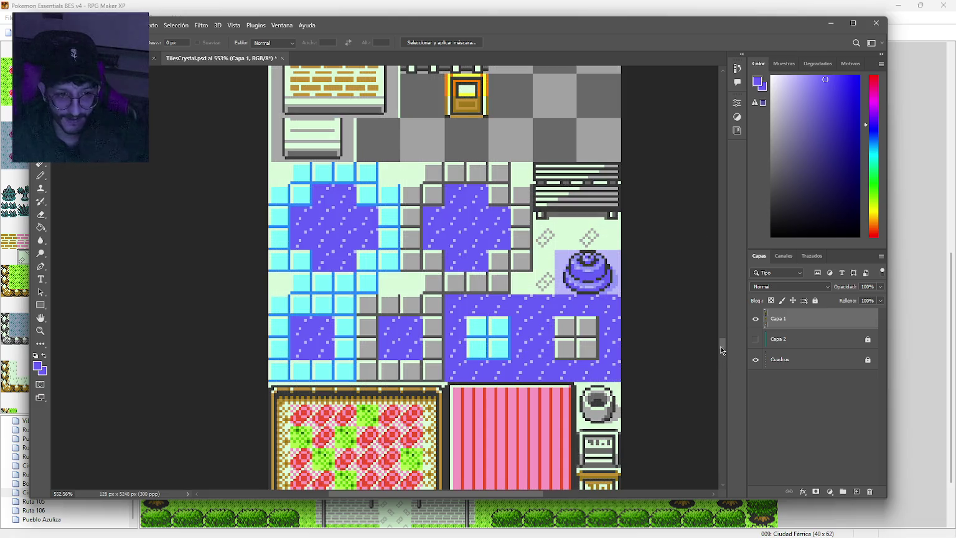
pyautogui.scroll(-2, 724, 346)
pyautogui.moveTo(725, 346); pyautogui.dragTo(725, 353)
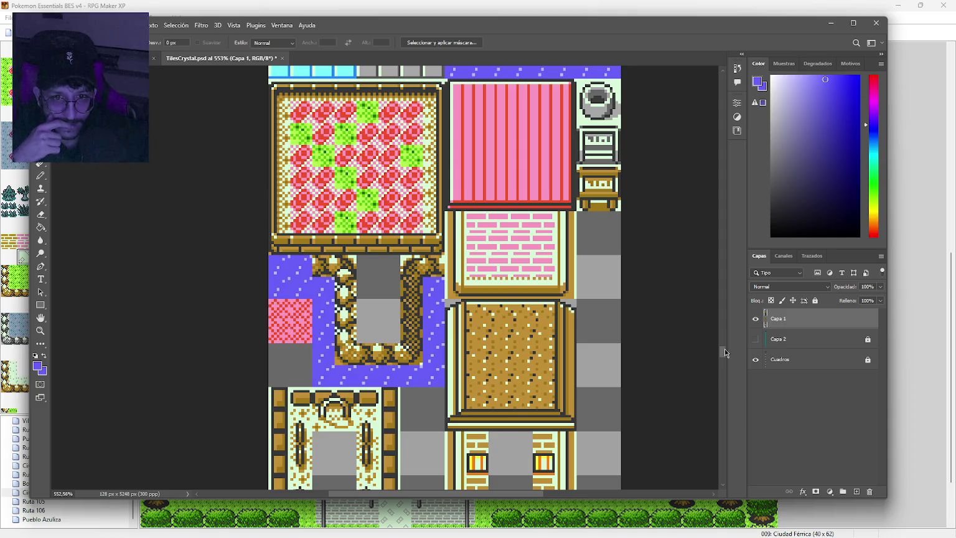
pyautogui.moveTo(725, 353); pyautogui.dragTo(726, 350)
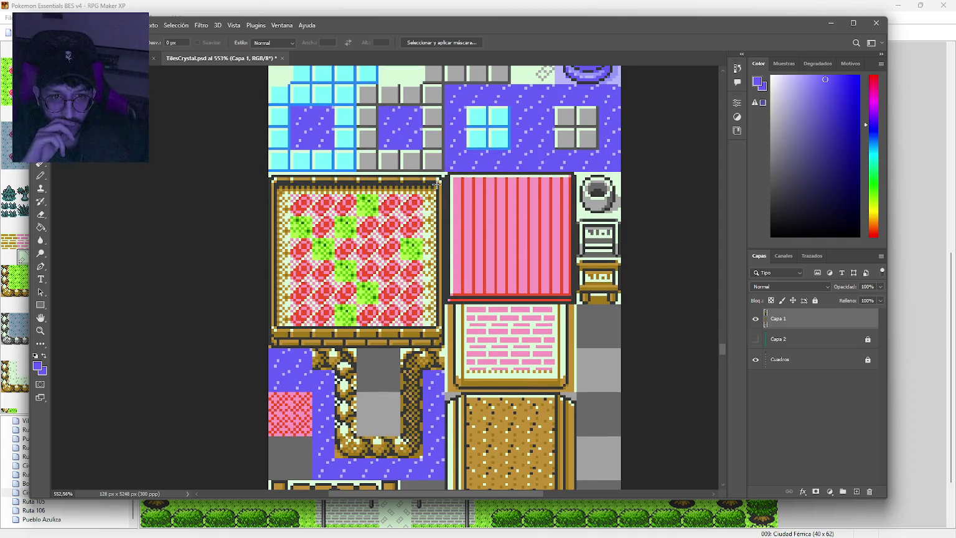
pyautogui.click(813, 367)
# Magic-wand select the framed flower carpet and cut it from Capa 1.
pyautogui.press('w')
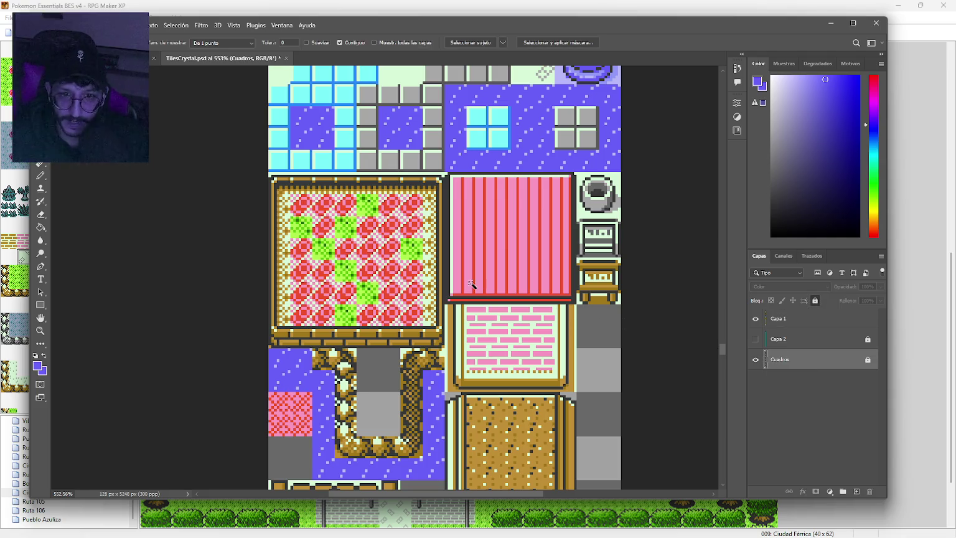
pyautogui.hotkey('ctrl', 'h')
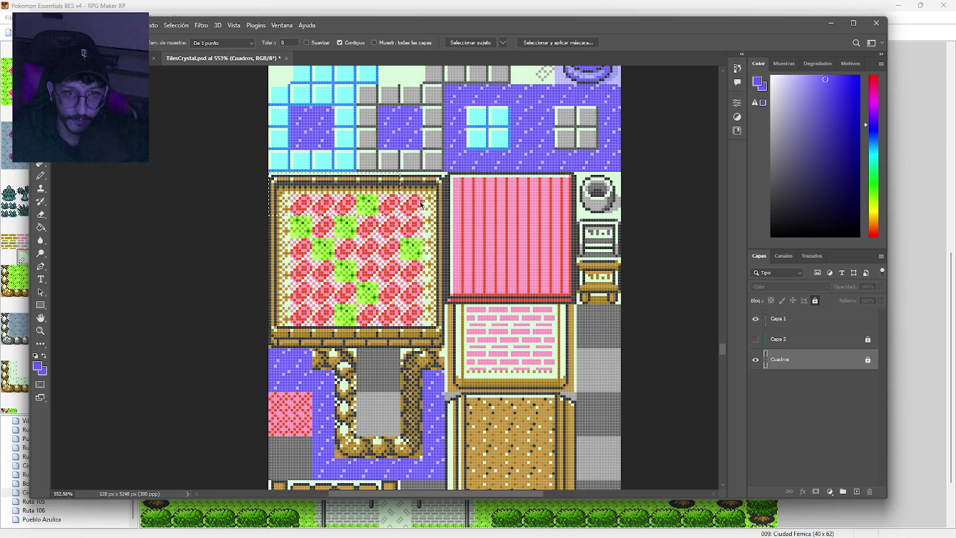
pyautogui.keyDown('shift'); pyautogui.click(296, 235); pyautogui.keyUp('shift')
pyautogui.keyDown('shift'); pyautogui.click(304, 284); pyautogui.keyUp('shift')
pyautogui.keyDown('shift'); pyautogui.click(304, 325); pyautogui.keyUp('shift')
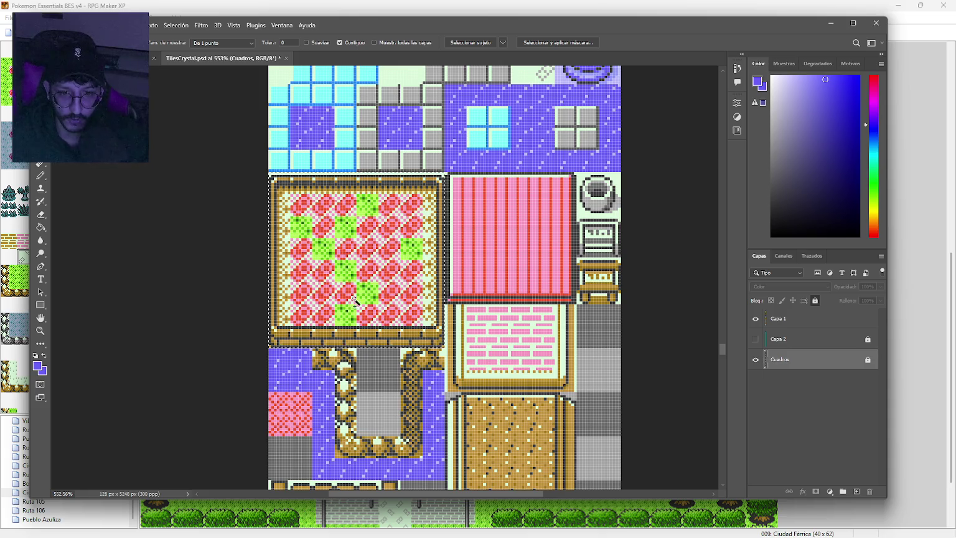
pyautogui.scroll(-1, 367, 306)
pyautogui.scroll(1, 367, 307)
pyautogui.moveTo(362, 282); pyautogui.dragTo(366, 290)
pyautogui.click(470, 203)
pyautogui.click(778, 319)
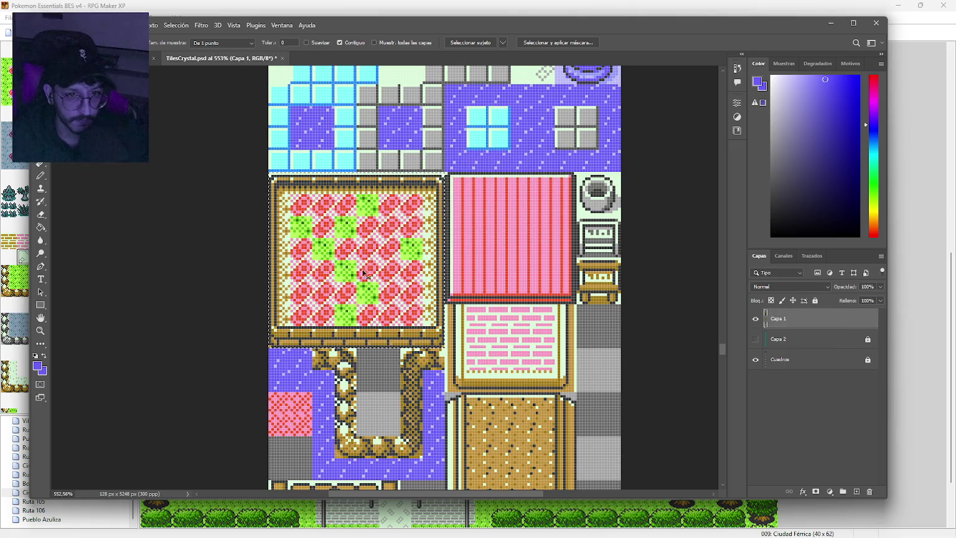
pyautogui.hotkey('ctrl', 'x')
# Paste the carpet into the other tileset as Capa 10 and position it about 10 px higher.
pyautogui.hotkey('ctrl', 'Tab')
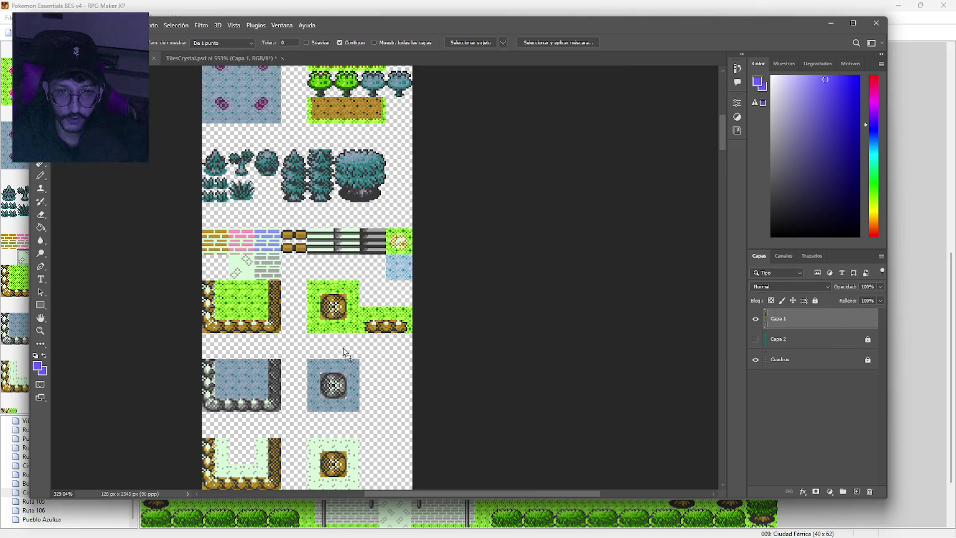
pyautogui.hotkey('ctrl', 'v')
pyautogui.scroll(-5, 347, 338)
pyautogui.scroll(-20, 347, 338)
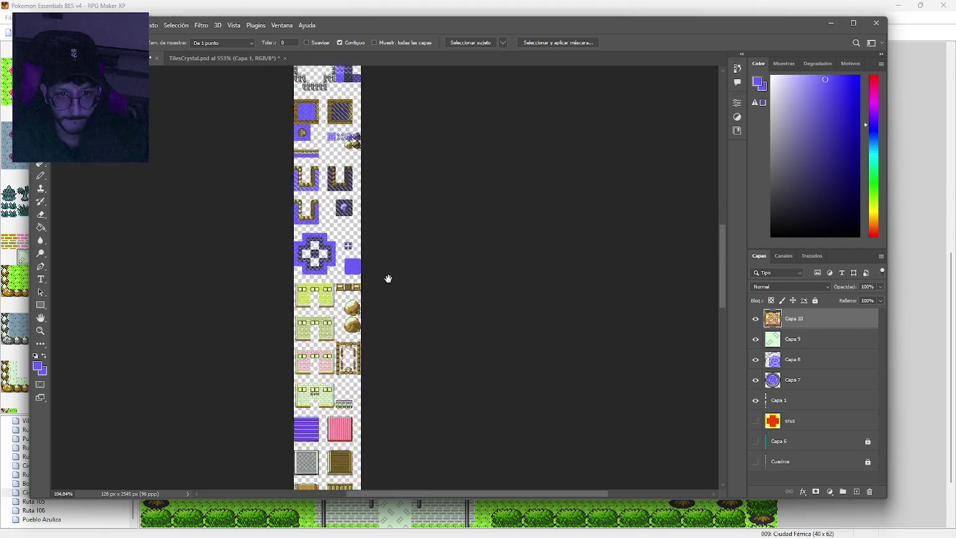
pyautogui.scroll(1, 414, 447)
pyautogui.moveTo(313, 190)
pyautogui.mouseDown()
pyautogui.moveTo(338, 235)
pyautogui.moveTo(323, 353)
pyautogui.moveTo(336, 118)
pyautogui.moveTo(339, 301)
pyautogui.moveTo(355, 233)
pyautogui.moveTo(345, 237)
pyautogui.mouseUp()
pyautogui.moveTo(756, 441); pyautogui.dragTo(756, 462)
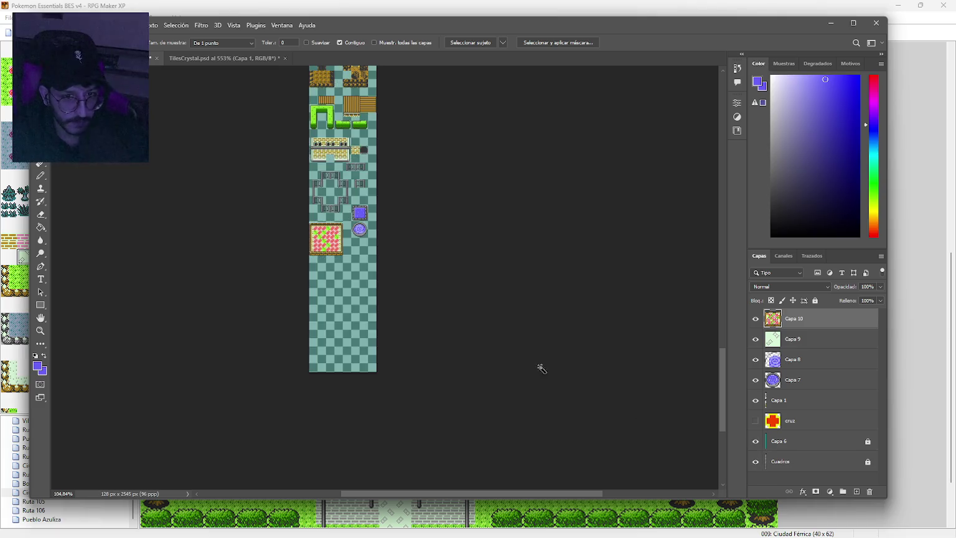
pyautogui.scroll(5, 322, 264)
pyautogui.moveTo(405, 248); pyautogui.dragTo(404, 339)
pyautogui.scroll(2, 403, 339)
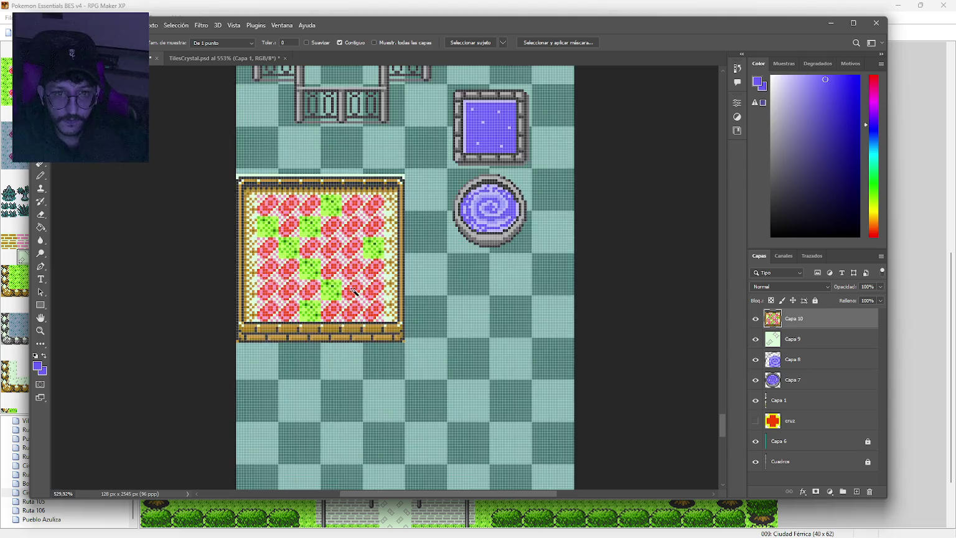
pyautogui.moveTo(367, 292)
pyautogui.mouseDown()
pyautogui.moveTo(369, 284)
pyautogui.moveTo(355, 305)
pyautogui.moveTo(355, 283)
pyautogui.mouseUp()
# Erase the light strip along the carpet's top edge, then marquee-select the carpet.
pyautogui.scroll(2, 356, 305)
pyautogui.moveTo(526, 323)
pyautogui.mouseDown()
pyautogui.moveTo(480, 388)
pyautogui.moveTo(518, 392)
pyautogui.moveTo(529, 408)
pyautogui.moveTo(575, 376)
pyautogui.moveTo(462, 373)
pyautogui.mouseUp()
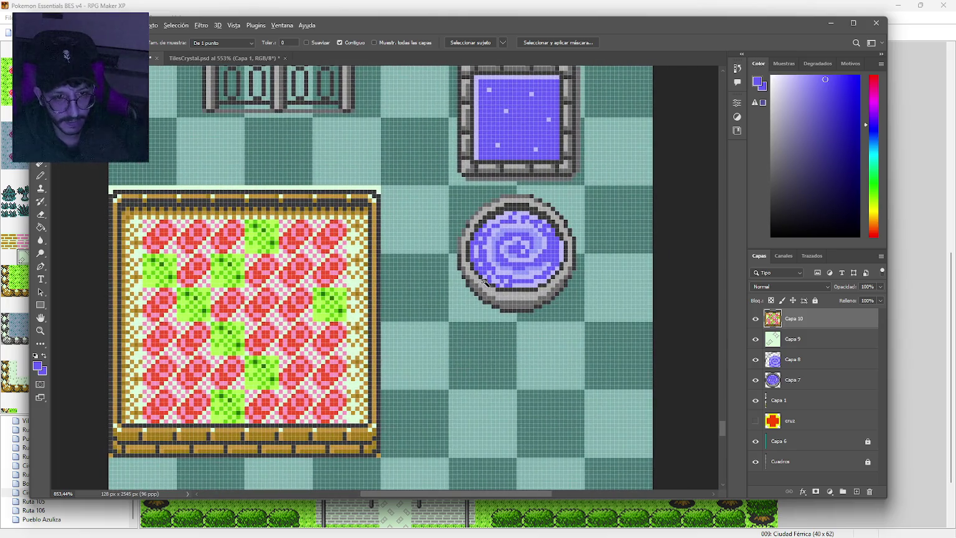
pyautogui.scroll(5, 484, 281)
pyautogui.scroll(-6, 489, 274)
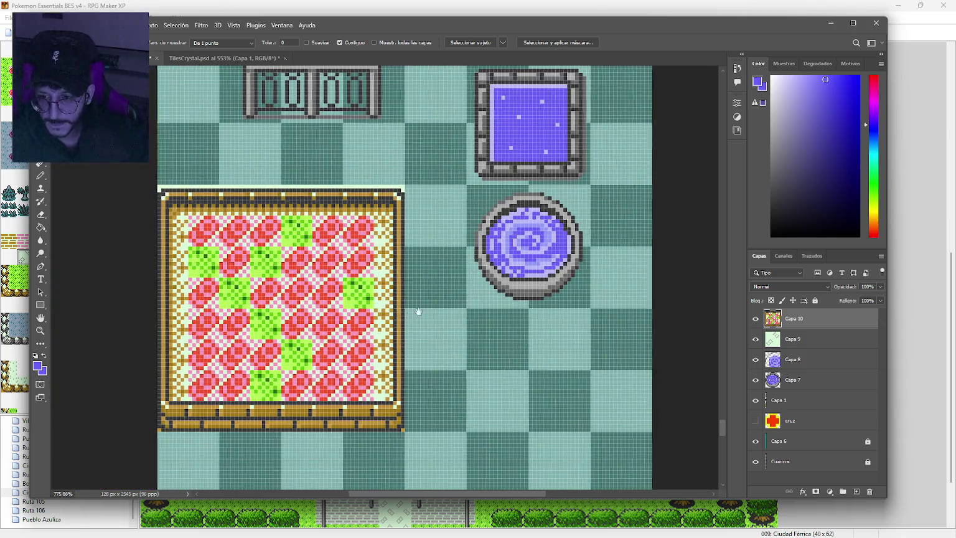
pyautogui.moveTo(409, 313); pyautogui.dragTo(487, 301)
pyautogui.moveTo(432, 327); pyautogui.dragTo(470, 327)
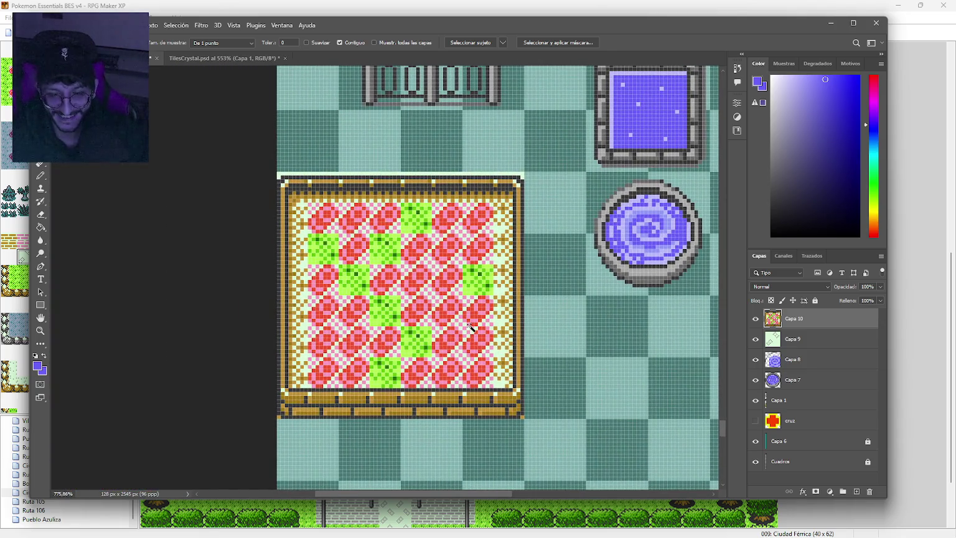
pyautogui.press('m')
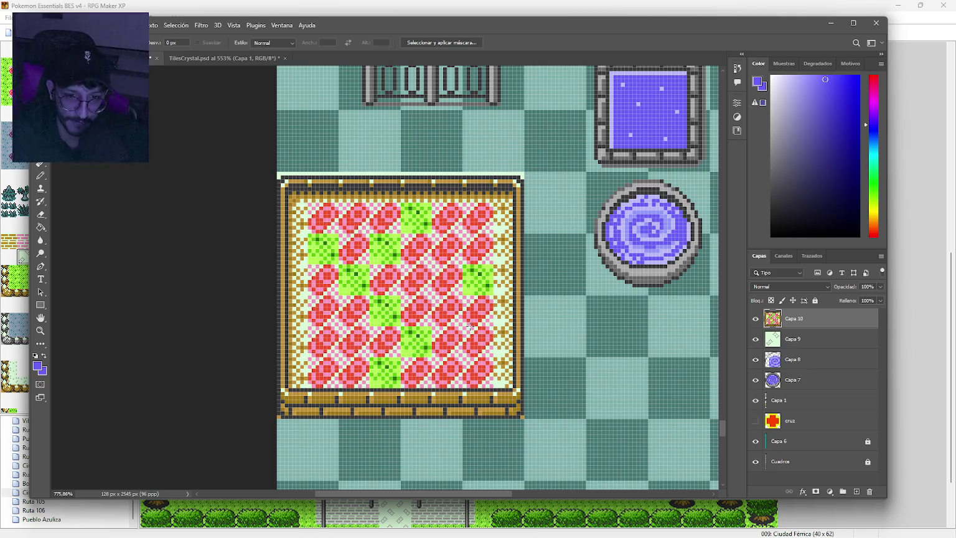
pyautogui.press('e')
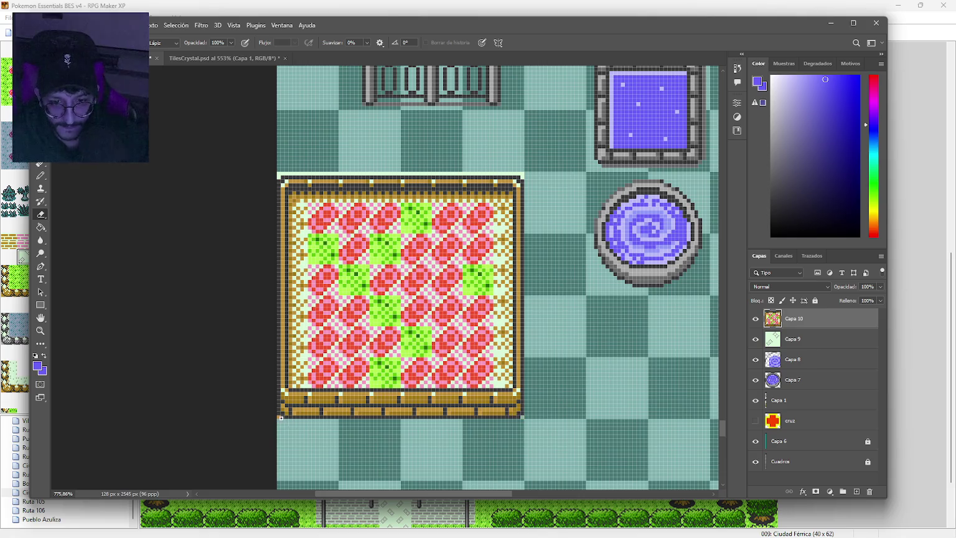
pyautogui.moveTo(279, 173); pyautogui.dragTo(525, 176)
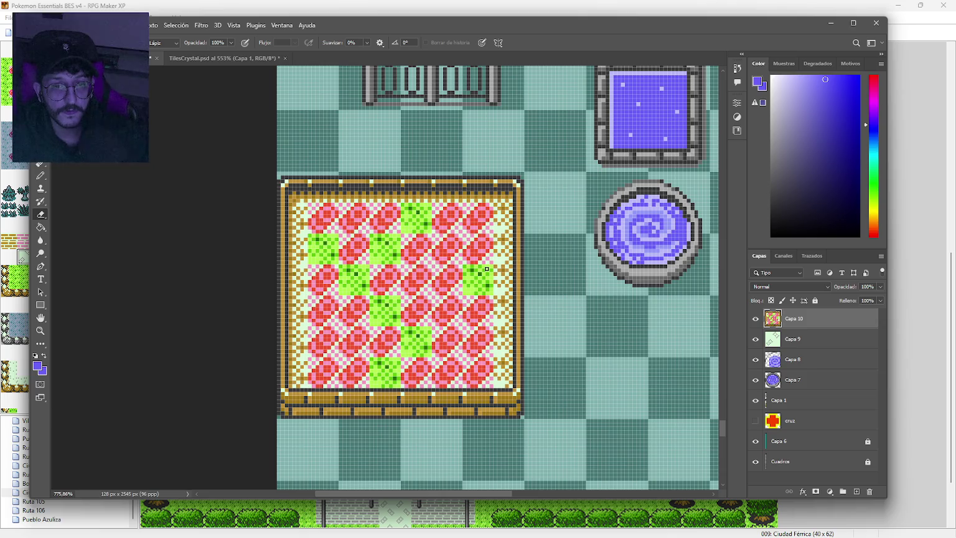
pyautogui.press('m')
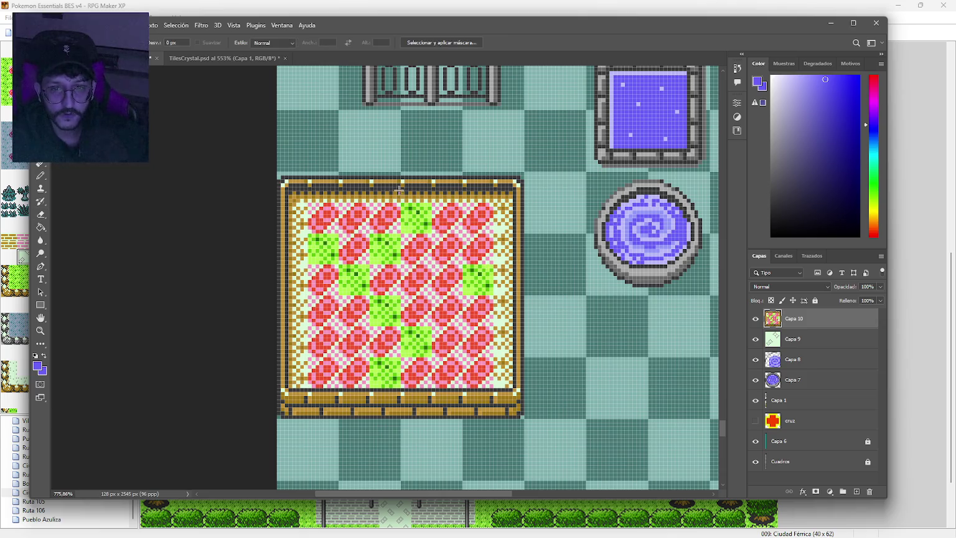
pyautogui.moveTo(290, 194)
pyautogui.mouseDown()
pyautogui.moveTo(504, 390)
pyautogui.moveTo(518, 390)
pyautogui.mouseUp()
# Marquee-select the flower rug inside the wooden frame on Capa 10 and delete it.
pyautogui.scroll(2, 353, 243)
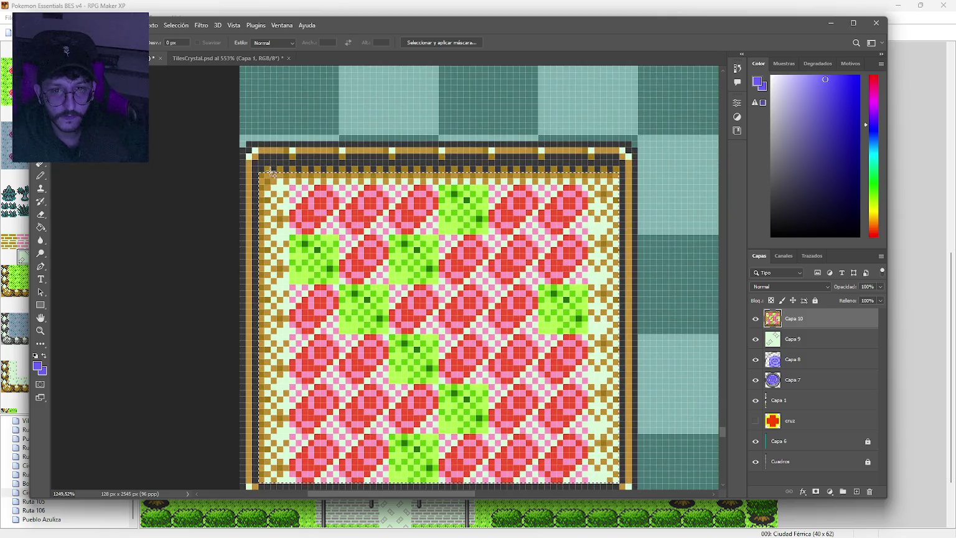
pyautogui.moveTo(270, 176); pyautogui.dragTo(282, 180)
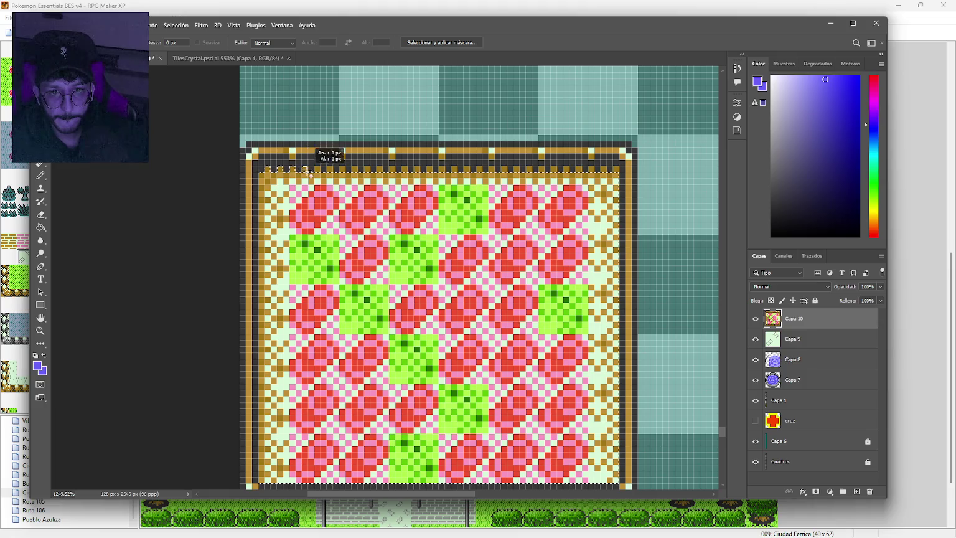
pyautogui.moveTo(342, 169)
pyautogui.mouseDown()
pyautogui.moveTo(359, 175)
pyautogui.moveTo(361, 166)
pyautogui.mouseUp()
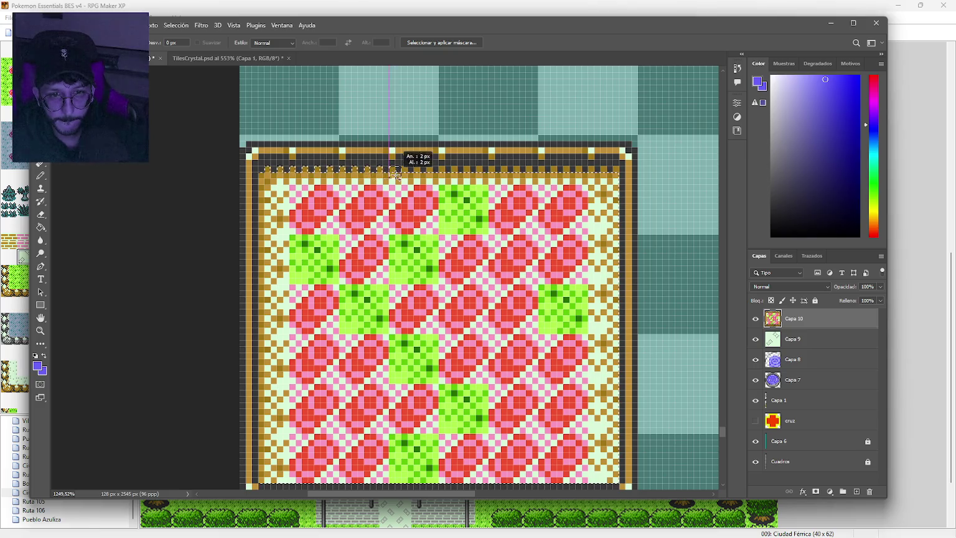
pyautogui.moveTo(415, 170); pyautogui.dragTo(456, 175)
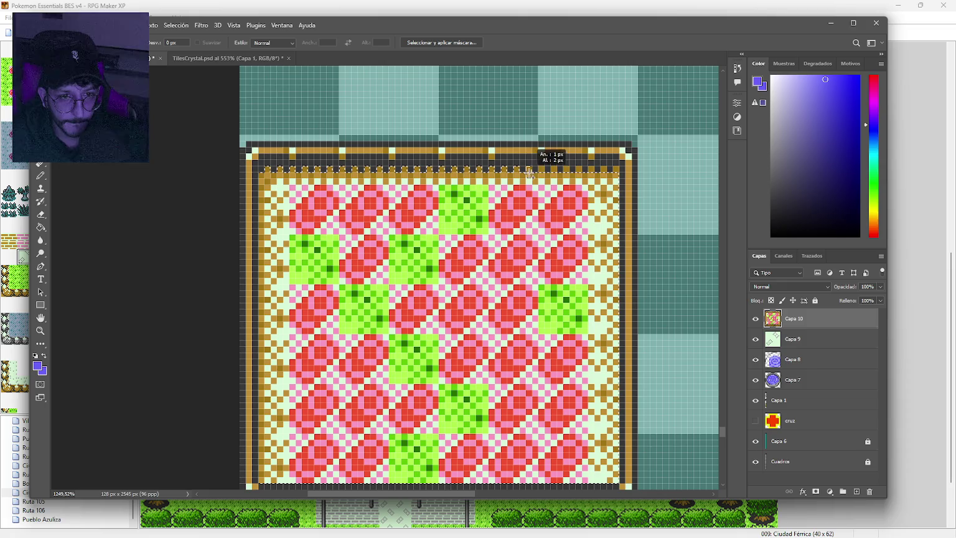
pyautogui.moveTo(559, 173); pyautogui.dragTo(567, 168)
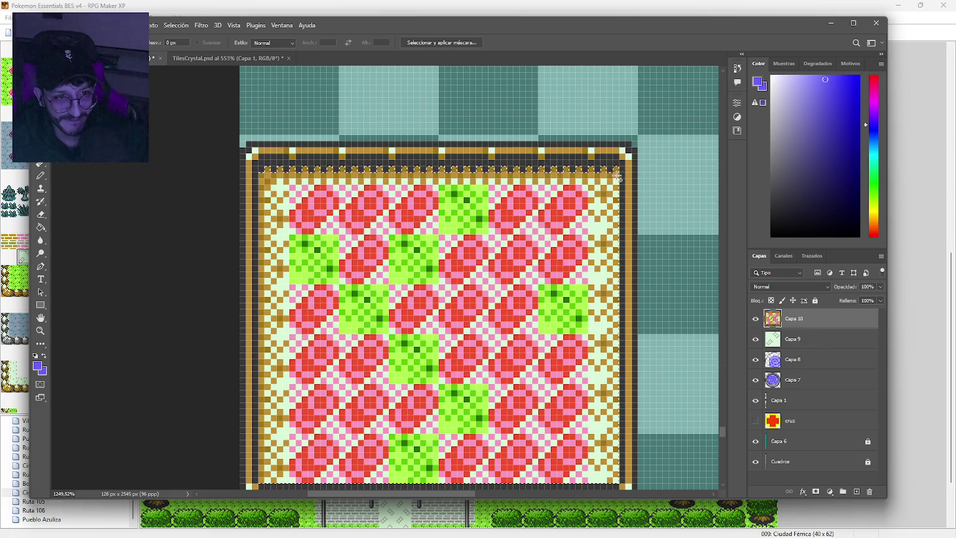
pyautogui.press('Delete')
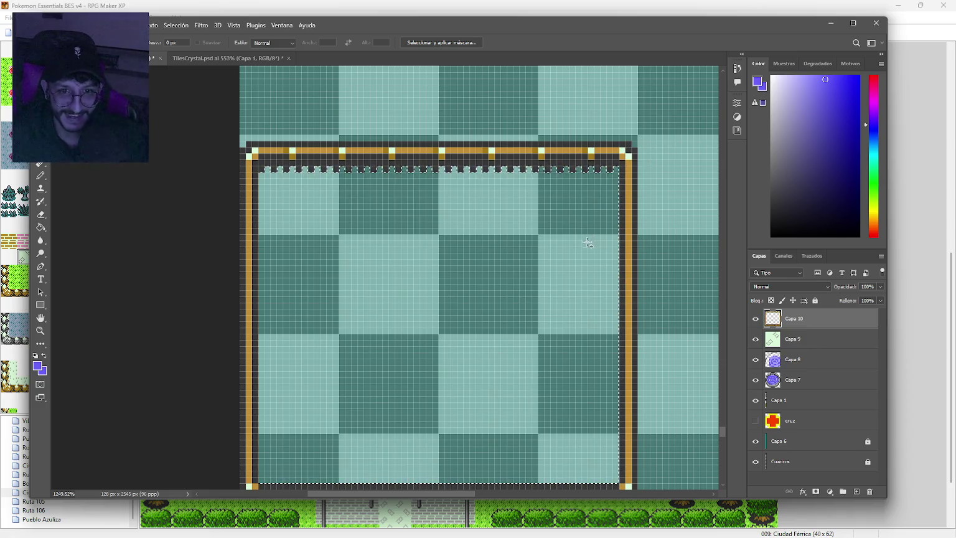
# Toggle Capa 8 off and on to compare the swirl against the pool and frame.
pyautogui.scroll(-5, 477, 274)
pyautogui.moveTo(546, 257)
pyautogui.mouseDown()
pyautogui.moveTo(461, 297)
pyautogui.moveTo(453, 281)
pyautogui.moveTo(443, 293)
pyautogui.mouseUp()
pyautogui.press('b')
pyautogui.scroll(-3, 444, 288)
pyautogui.scroll(2, 503, 326)
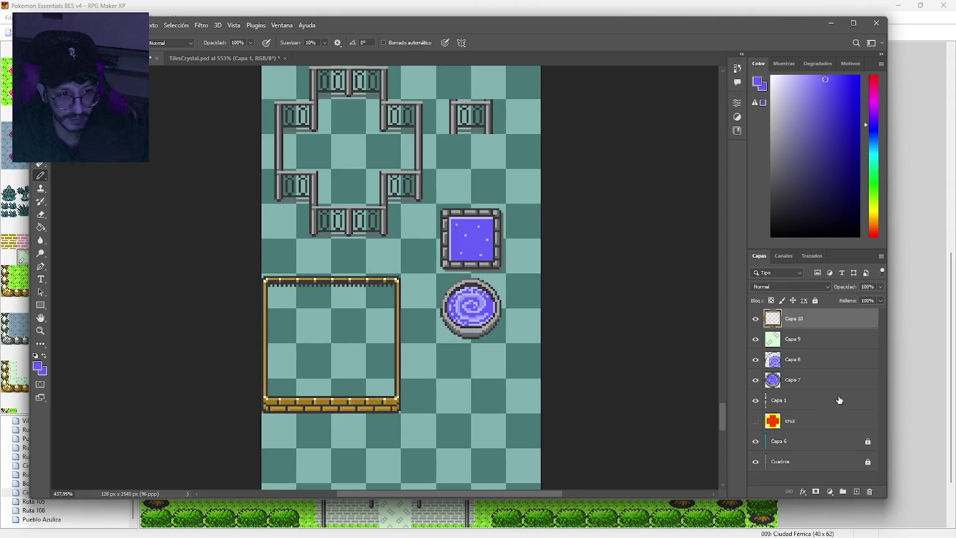
pyautogui.click(757, 359)
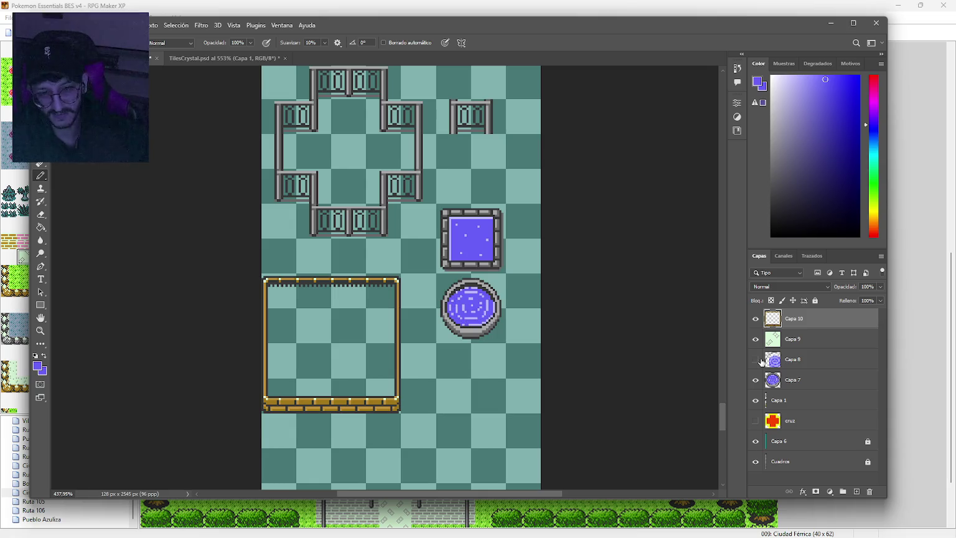
pyautogui.click(757, 359)
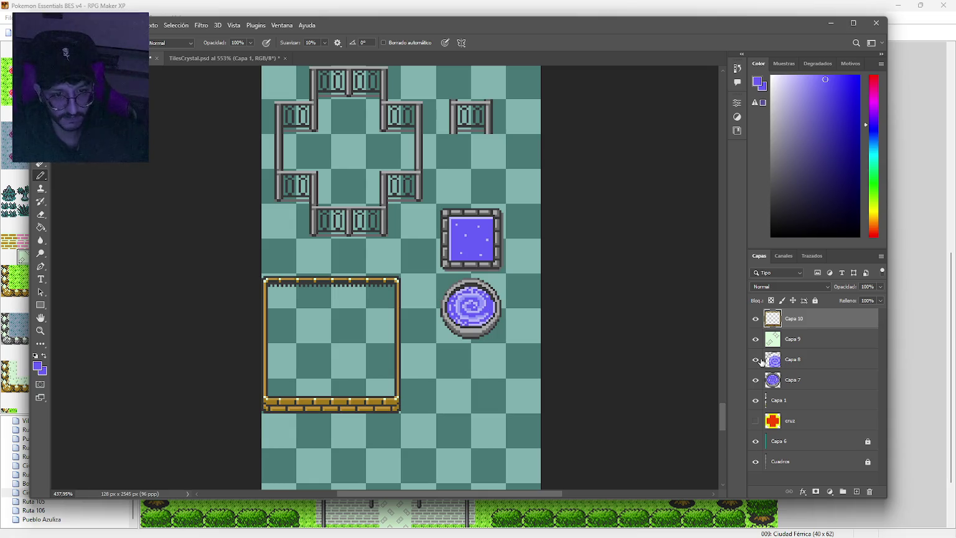
# Merge Capa 9, Capa 8 and Capa 7 down into Capa 1.
pyautogui.click(823, 366)
pyautogui.hotkey('ctrl', 'e')
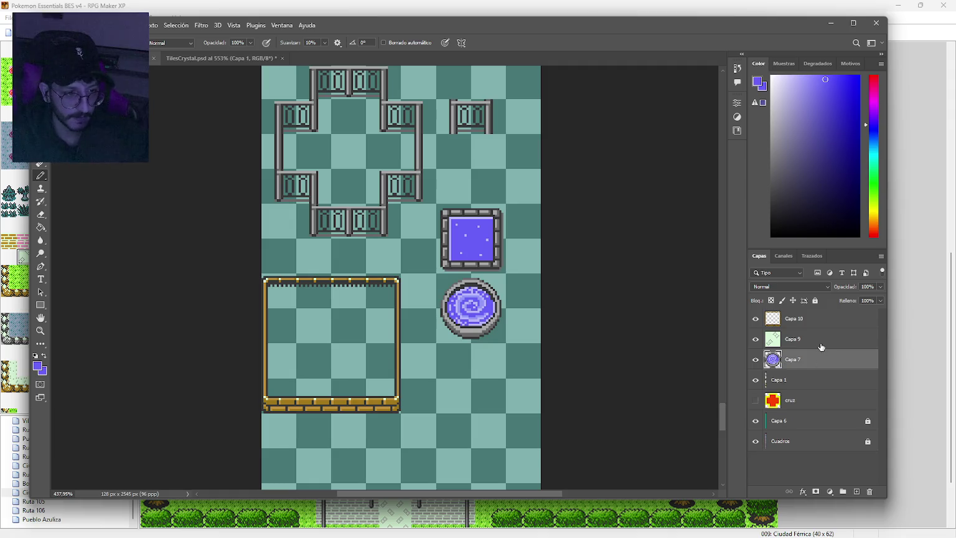
pyautogui.click(822, 344)
pyautogui.hotkey('ctrl', 'e')
pyautogui.hotkey('ctrl', 'e')
pyautogui.scroll(15, 442, 263)
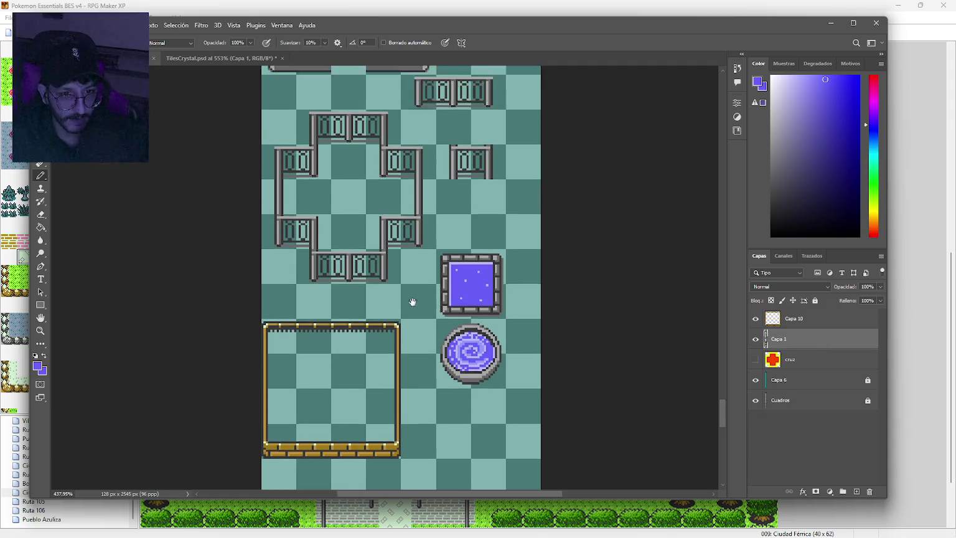
# Save TilesCrystal.psd with Ctrl+S.
pyautogui.scroll(15, 436, 274)
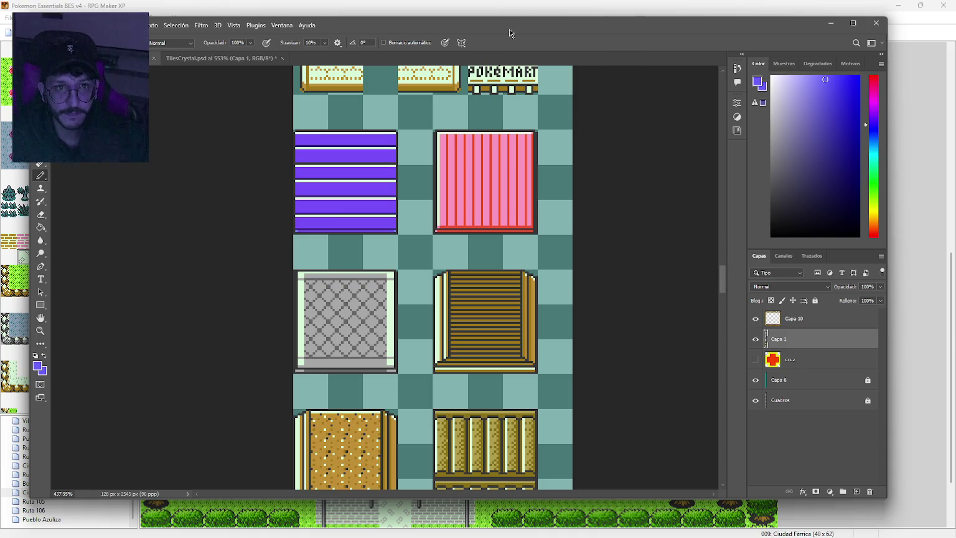
pyautogui.hotkey('ctrl', 's')
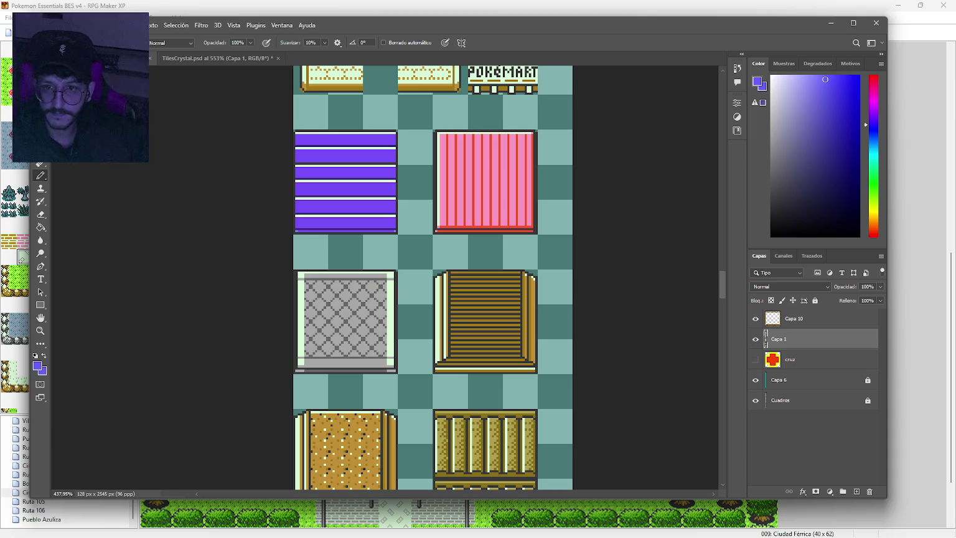
# Open GBC.psd from Archivo > Abrir recientes, keeping its embedded colour profile.
pyautogui.click(179, 61)
pyautogui.click(150, 61)
pyautogui.click(150, 62)
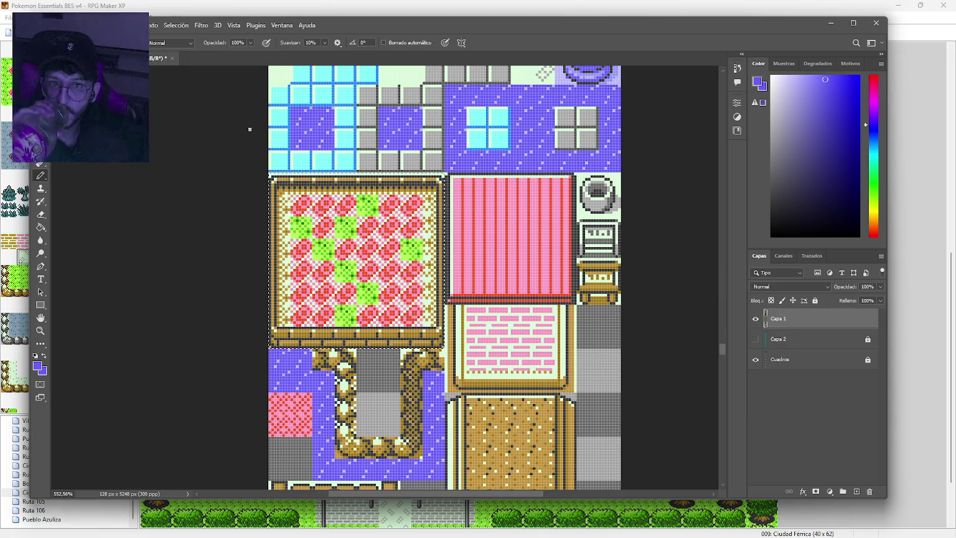
pyautogui.click(56, 25)
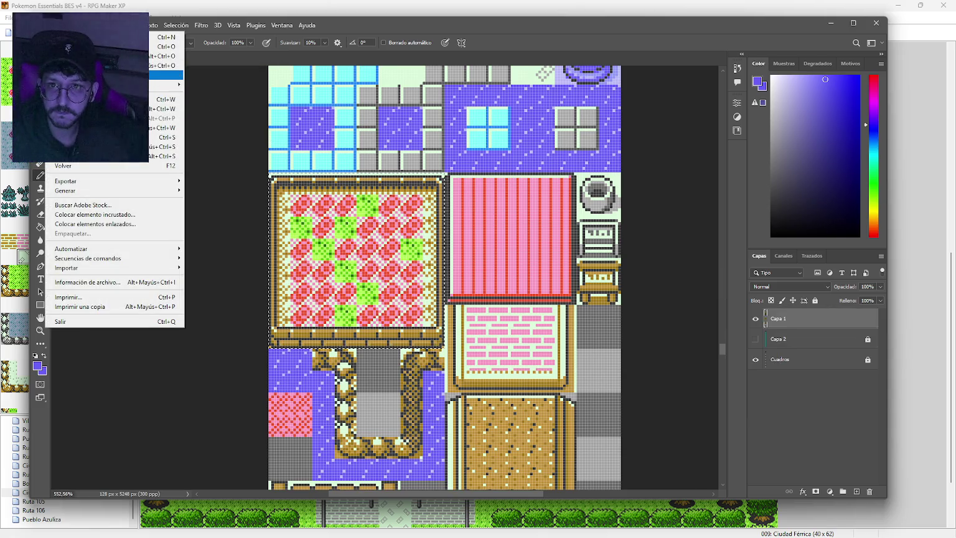
pyautogui.moveTo(174, 84)
pyautogui.click(226, 87)
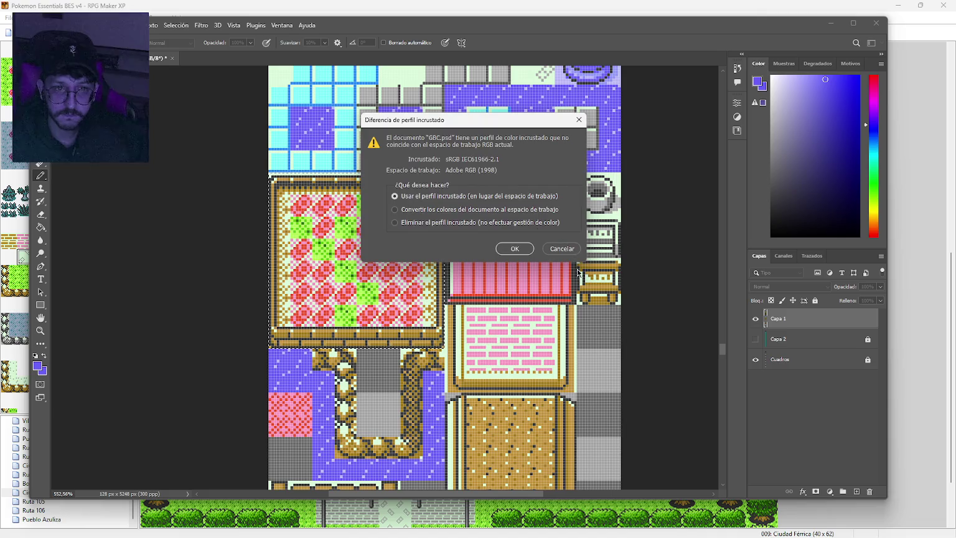
pyautogui.click(518, 248)
pyautogui.scroll(10, 409, 152)
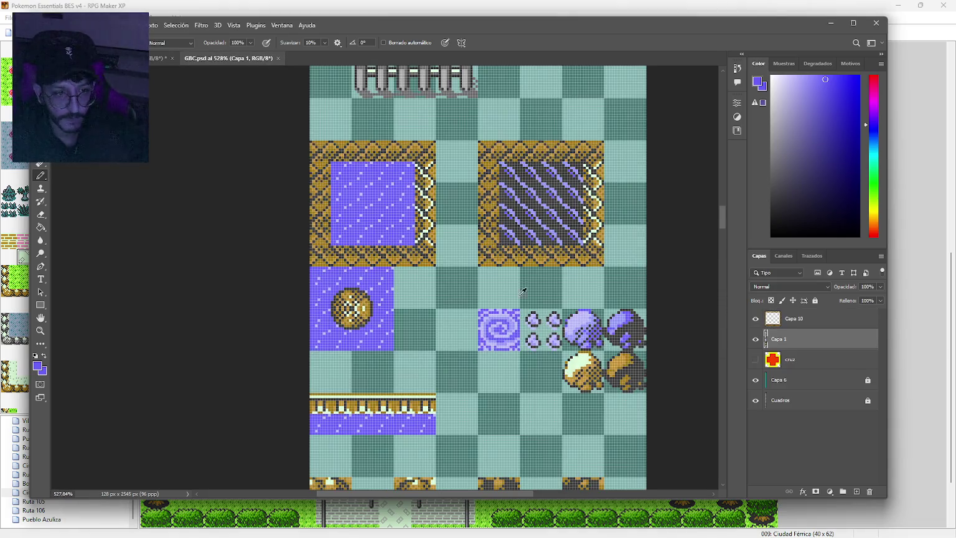
pyautogui.click(833, 404)
# Magic Wand one tile-sized grid cell on Cuadros, then target the Capa 1 artwork layer.
pyautogui.press('w')
pyautogui.click(374, 204)
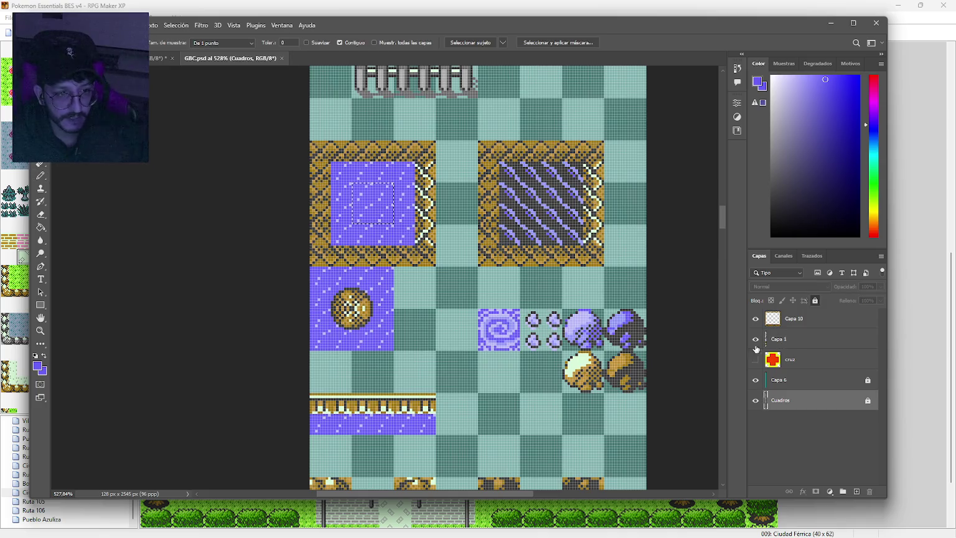
pyautogui.click(811, 340)
# Drag the purple water square down the sheet beside the wooden frame's lower-right brick corner.
pyautogui.moveTo(377, 222); pyautogui.dragTo(438, 360)
pyautogui.scroll(-8, 438, 360)
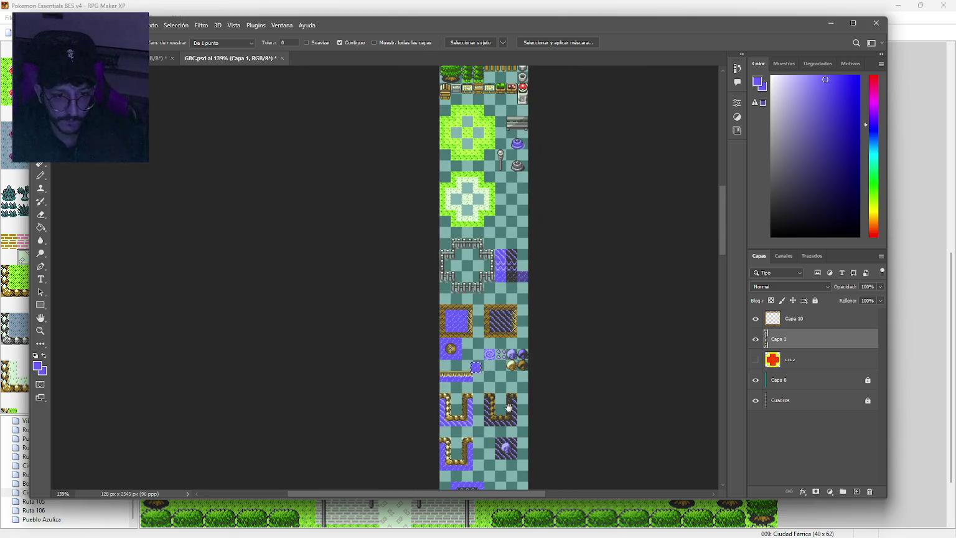
pyautogui.moveTo(420, 142)
pyautogui.mouseDown()
pyautogui.moveTo(456, 389)
pyautogui.moveTo(434, 432)
pyautogui.mouseUp()
pyautogui.moveTo(505, 433)
pyautogui.mouseDown()
pyautogui.moveTo(491, 397)
pyautogui.moveTo(484, 167)
pyautogui.mouseUp()
pyautogui.moveTo(416, 166); pyautogui.dragTo(417, 441)
pyautogui.scroll(-5, 491, 237)
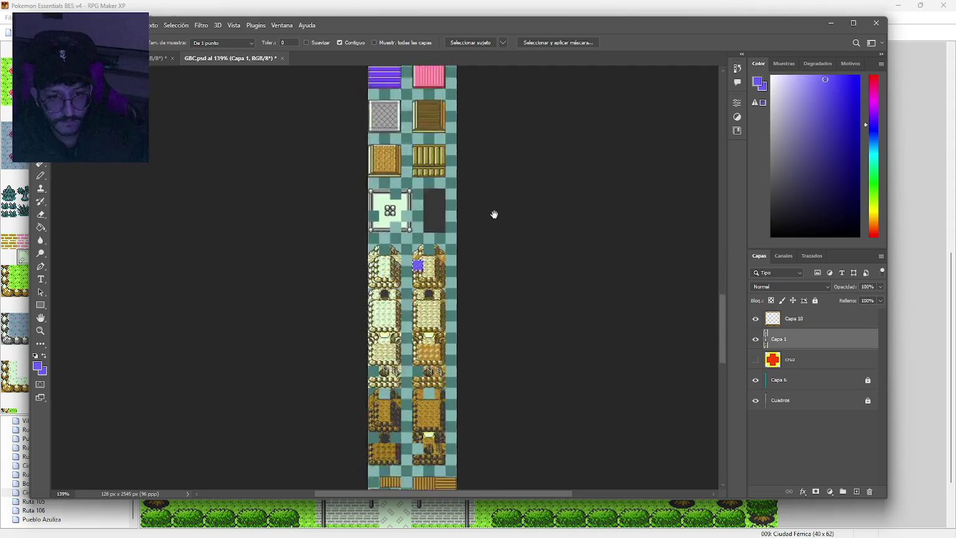
pyautogui.moveTo(455, 132); pyautogui.dragTo(433, 486)
pyautogui.scroll(-4, 483, 216)
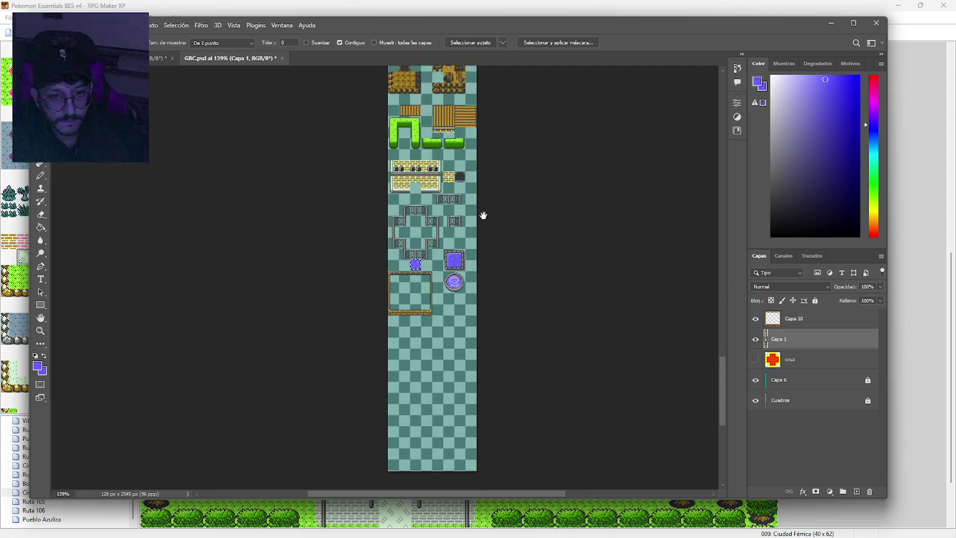
pyautogui.moveTo(422, 259)
pyautogui.mouseDown()
pyautogui.moveTo(417, 329)
pyautogui.moveTo(478, 250)
pyautogui.moveTo(476, 237)
pyautogui.mouseUp()
pyautogui.scroll(5, 417, 328)
pyautogui.scroll(5, 478, 249)
pyautogui.rightClick(455, 221)
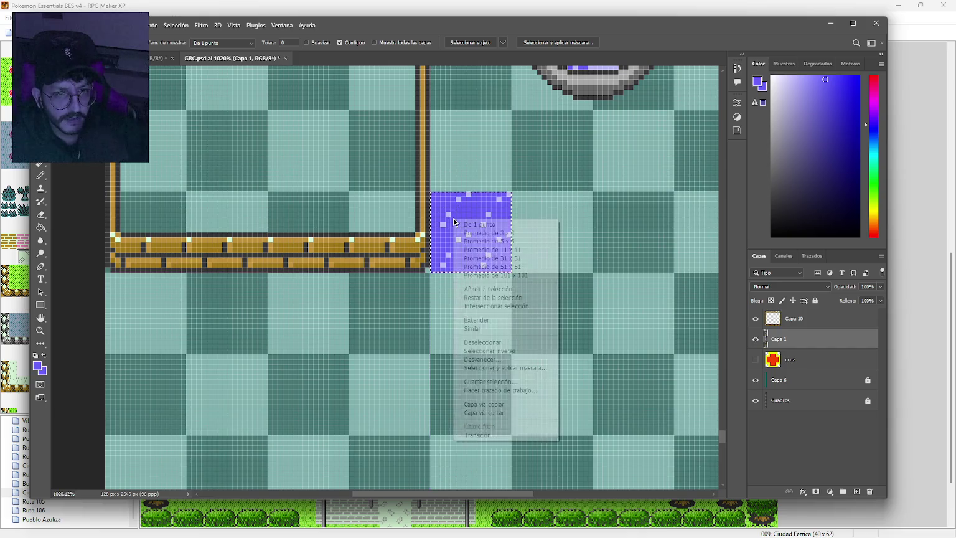
# Cut the water square onto new layer Capa 11 and place it in the frame's top-left corner.
pyautogui.click(521, 413)
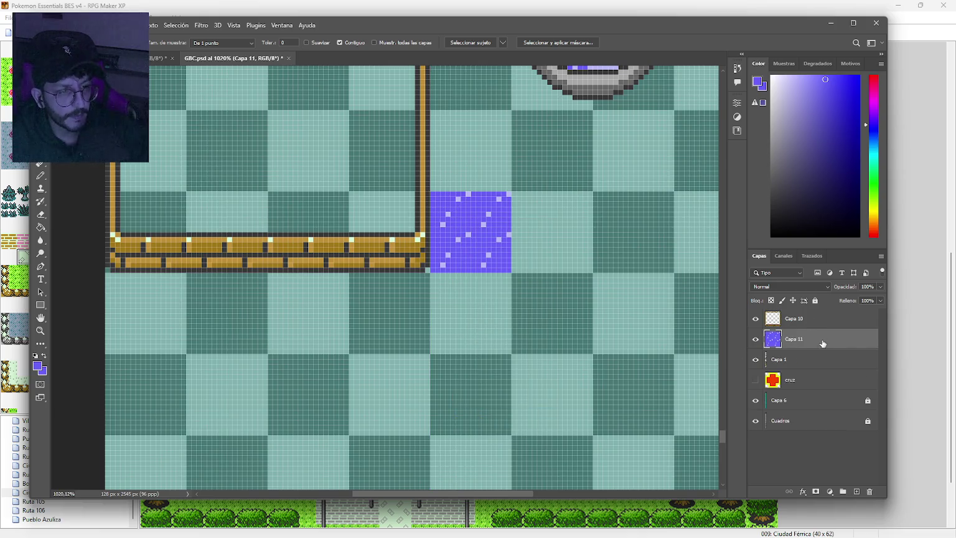
pyautogui.moveTo(264, 158); pyautogui.dragTo(372, 318)
pyautogui.moveTo(568, 397)
pyautogui.mouseDown()
pyautogui.moveTo(381, 258)
pyautogui.moveTo(263, 187)
pyautogui.moveTo(247, 164)
pyautogui.mouseUp()
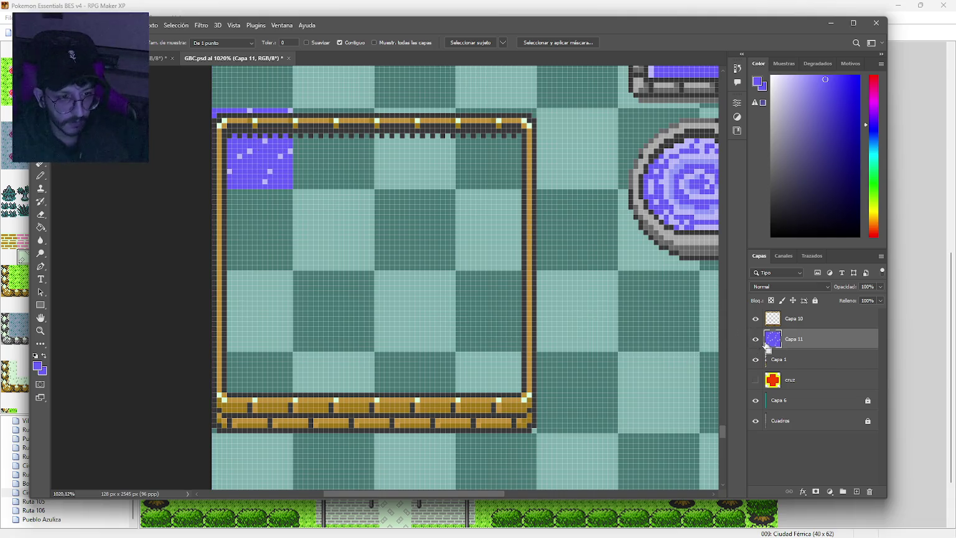
# Copy the water square rightward, then copy the band downward to fill the frame, and deselect.
pyautogui.keyDown('ctrl'); pyautogui.click(774, 341); pyautogui.keyUp('ctrl')
pyautogui.moveTo(248, 168); pyautogui.dragTo(488, 180)
pyautogui.hotkey('ctrl', 'd')
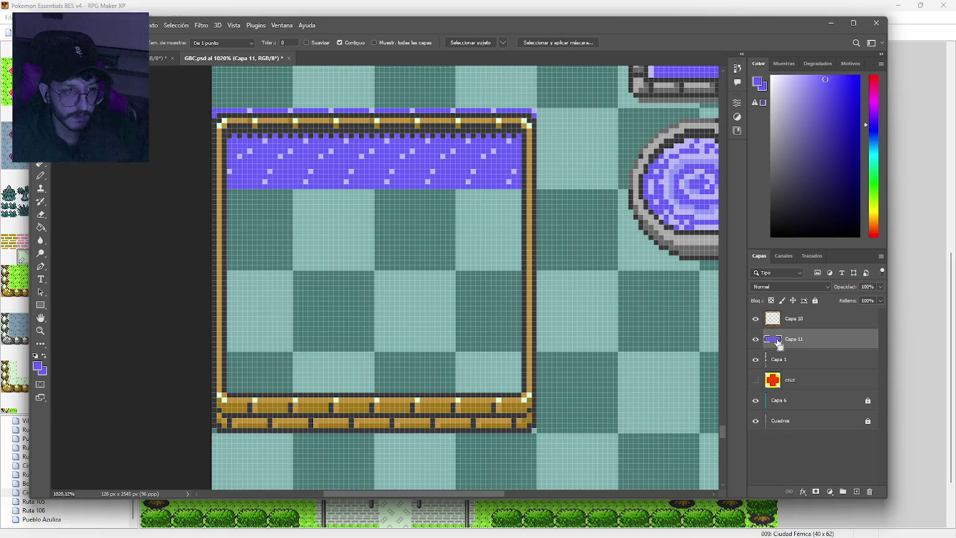
pyautogui.moveTo(381, 181)
pyautogui.mouseDown()
pyautogui.moveTo(376, 266)
pyautogui.moveTo(379, 251)
pyautogui.moveTo(348, 242)
pyautogui.moveTo(368, 396)
pyautogui.mouseUp()
pyautogui.hotkey('ctrl', 'd')
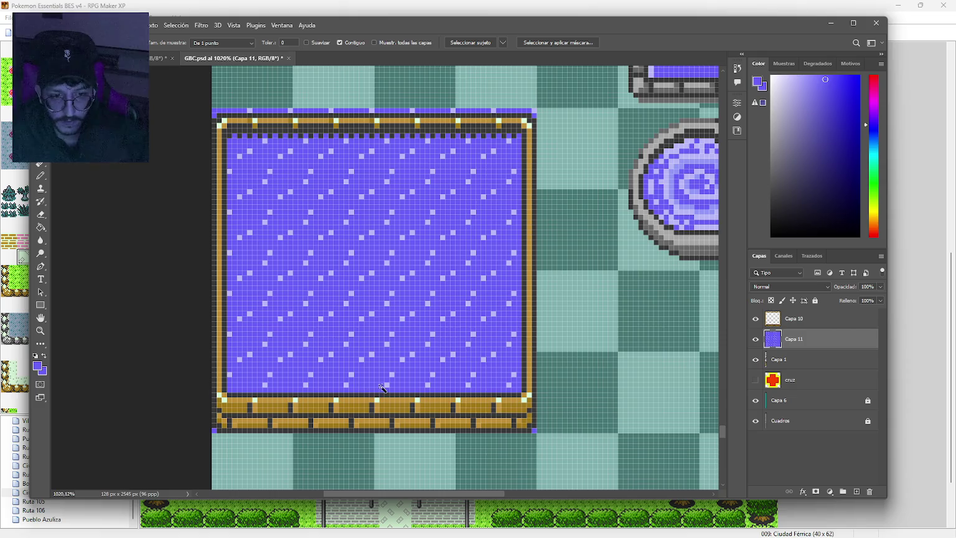
pyautogui.click(817, 320)
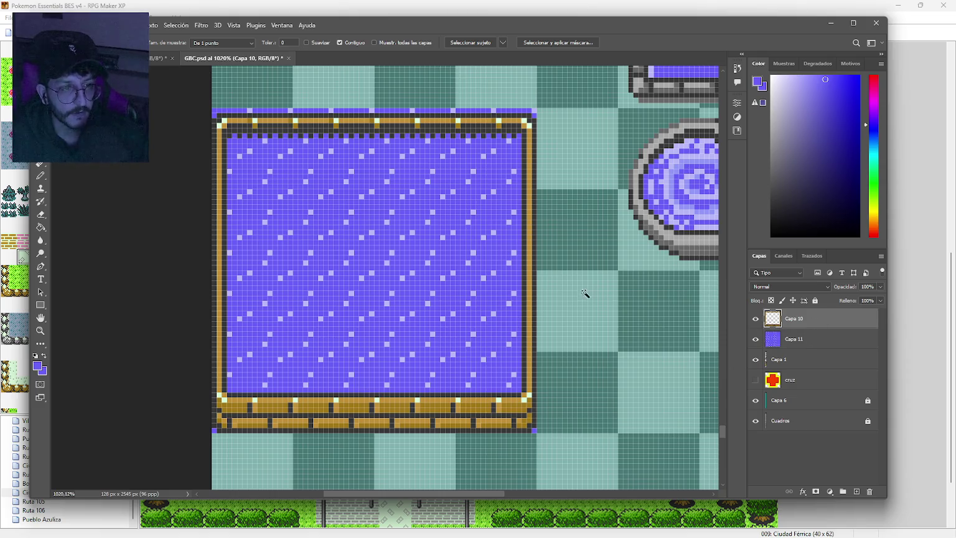
pyautogui.click(859, 344)
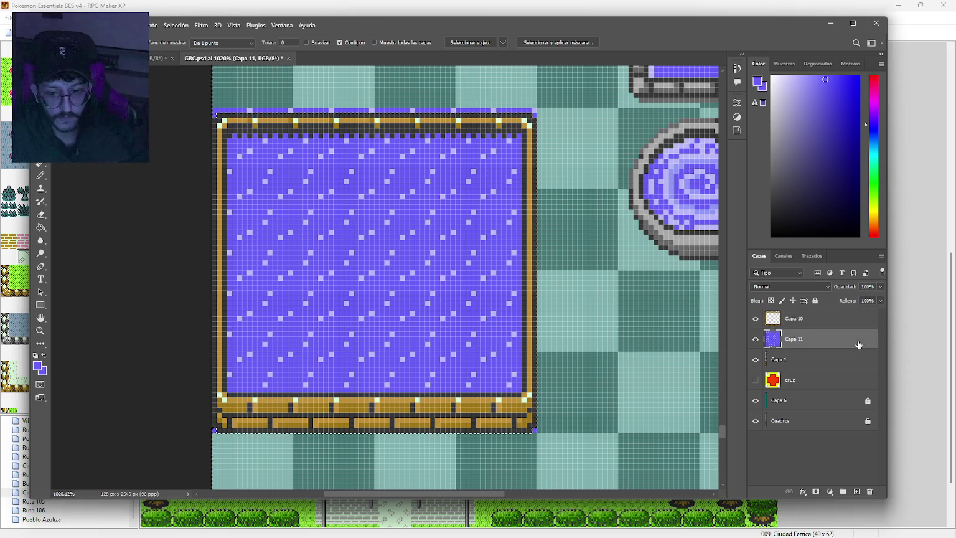
pyautogui.hotkey('ctrl', 'd')
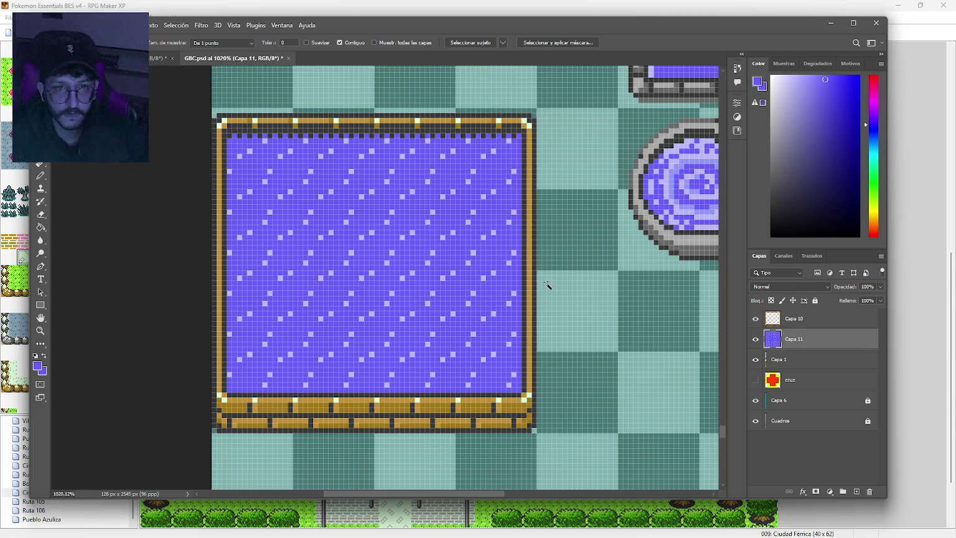
pyautogui.scroll(-3, 532, 287)
pyautogui.scroll(-1, 533, 288)
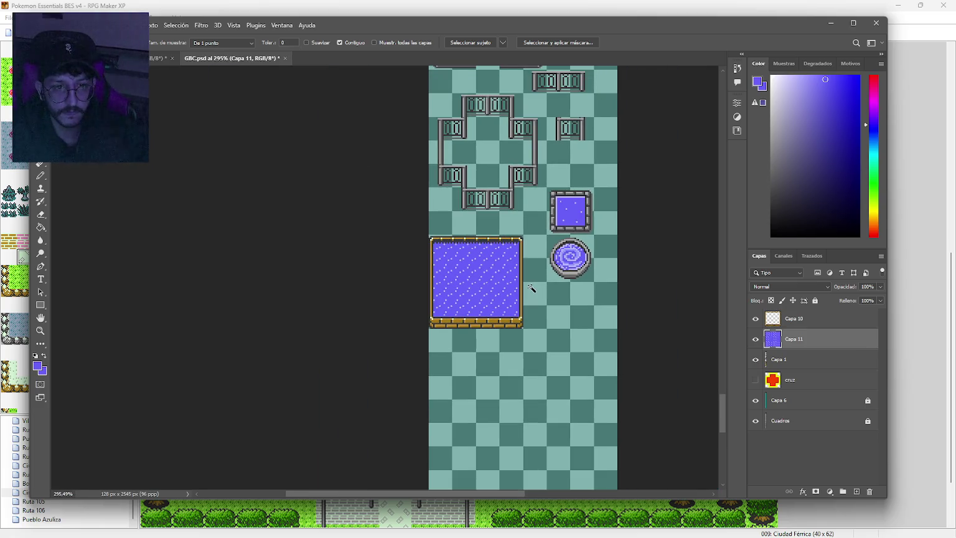
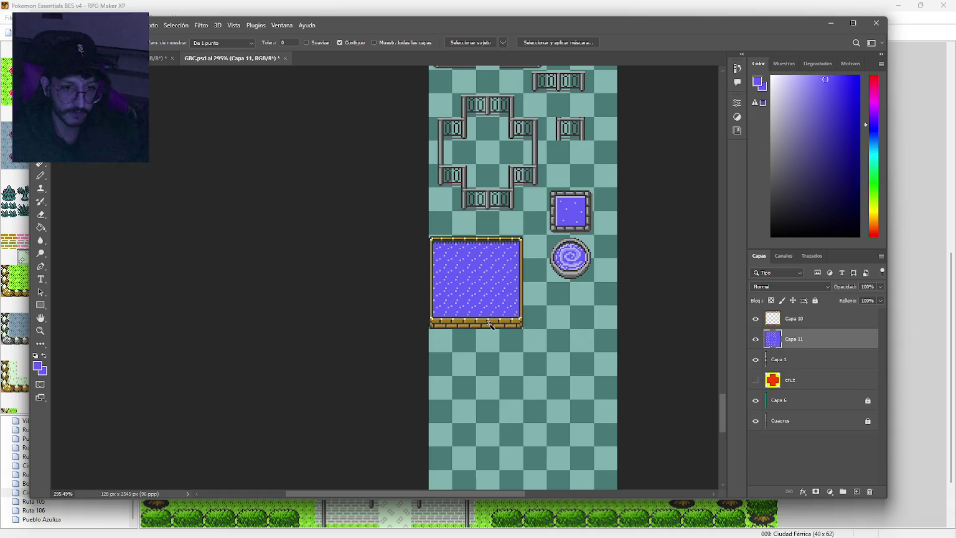
# Delete the Capa 10 layer.
pyautogui.scroll(6, 490, 324)
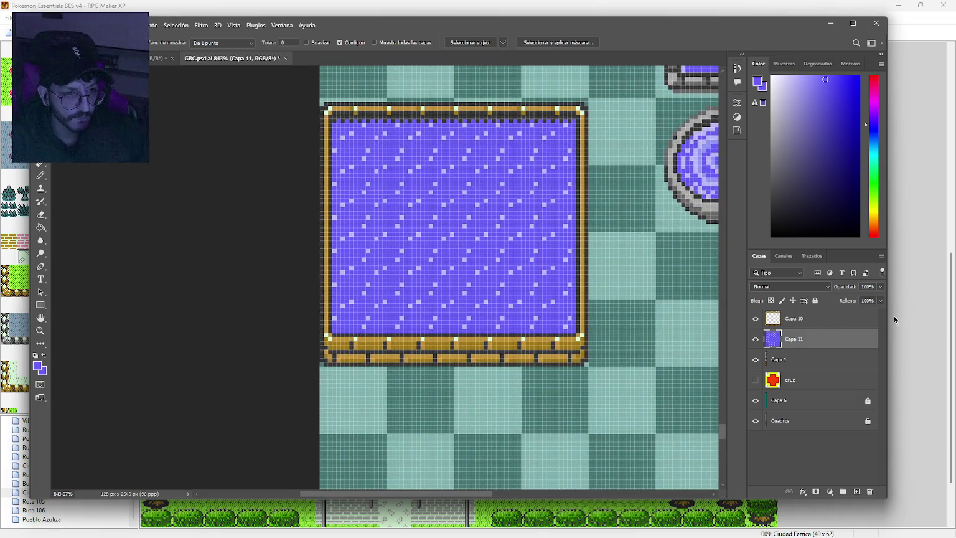
pyautogui.click(828, 318)
pyautogui.press('Delete')
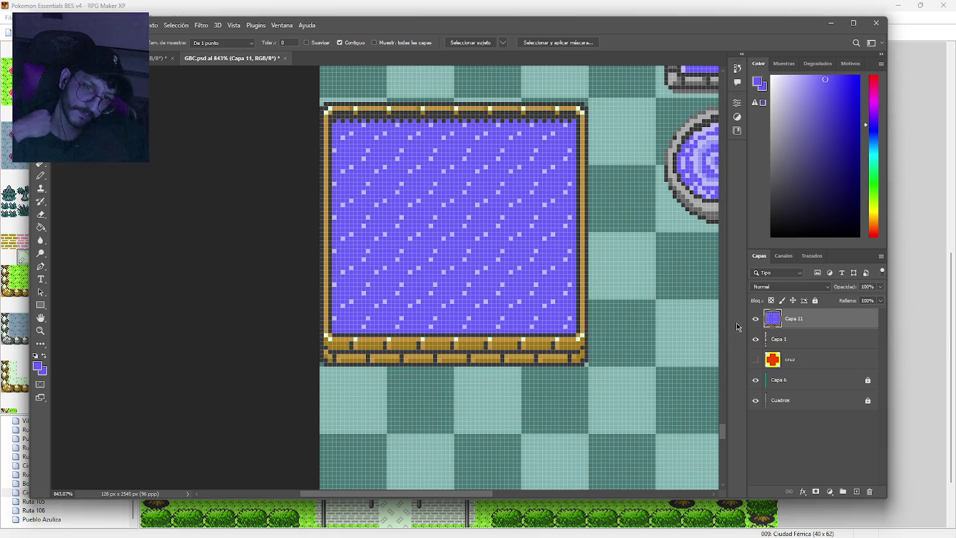
# Select the tan pool border with Color Range and fill it near-white.
pyautogui.moveTo(662, 273); pyautogui.dragTo(567, 291)
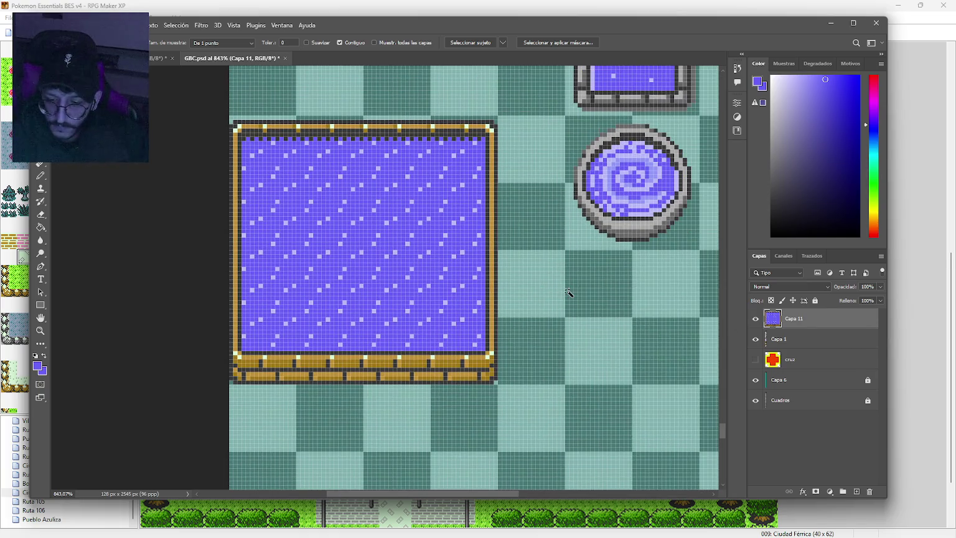
pyautogui.press('b')
pyautogui.keyDown('alt'); pyautogui.click(642, 223); pyautogui.keyUp('alt')
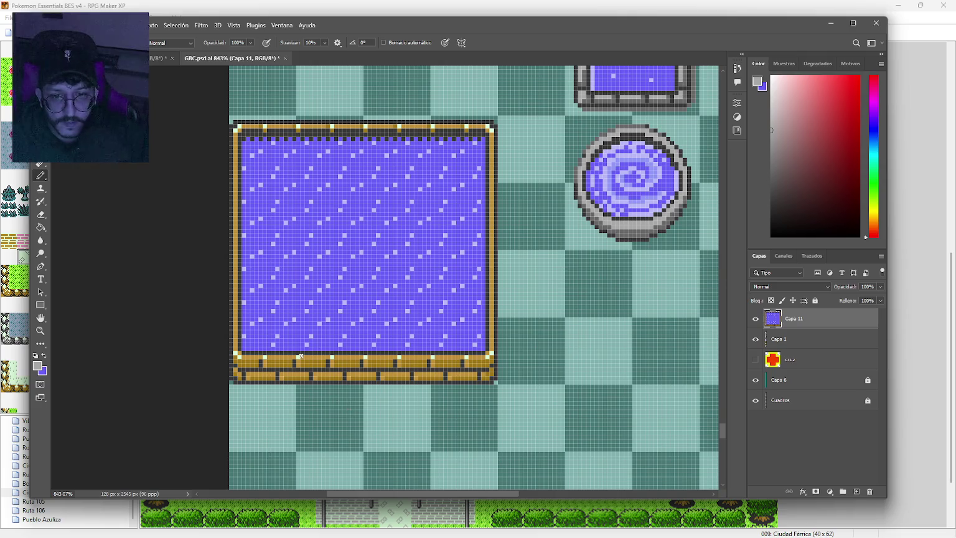
pyautogui.press('g')
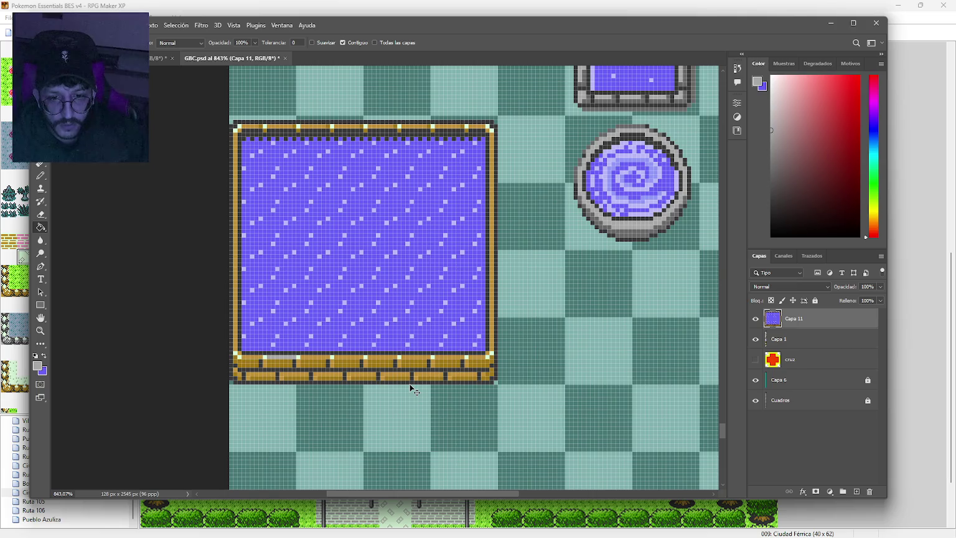
pyautogui.click(177, 25)
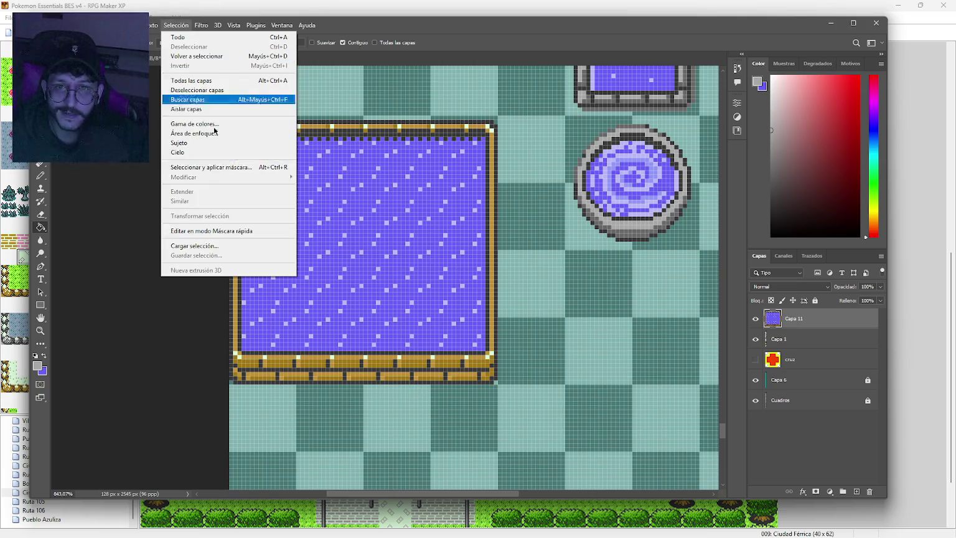
pyautogui.click(195, 124)
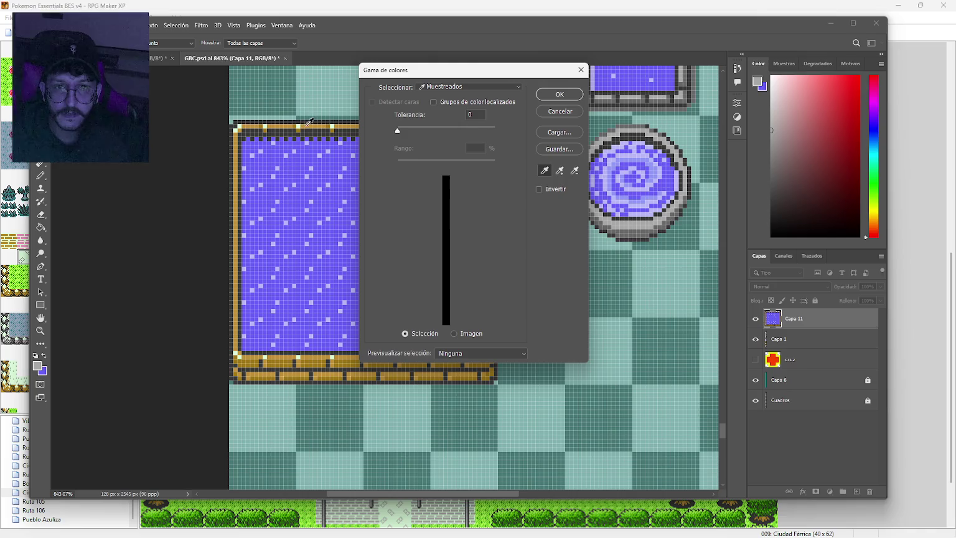
pyautogui.click(309, 124)
pyautogui.click(559, 94)
pyautogui.press('b')
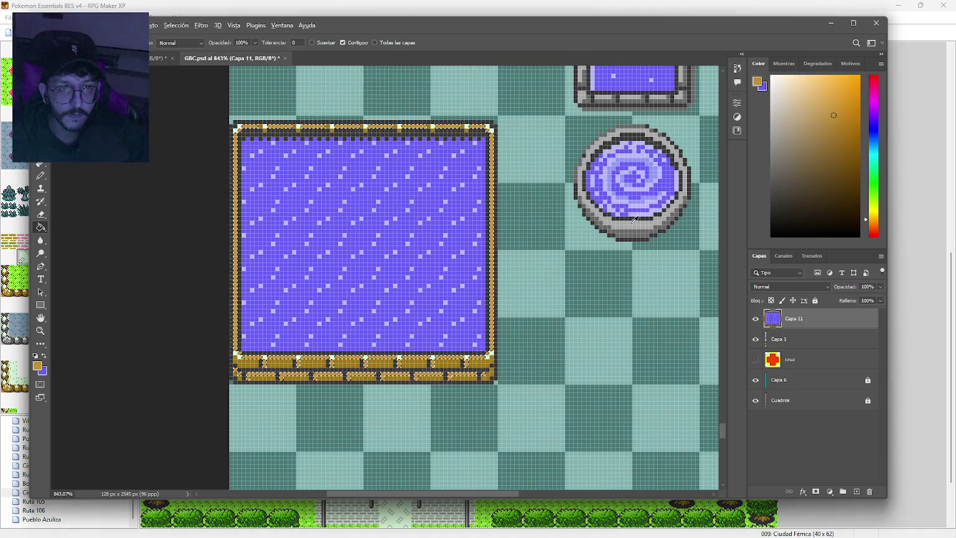
pyautogui.keyDown('alt'); pyautogui.click(485, 222); pyautogui.keyUp('alt')
pyautogui.hotkey('alt', 'BackSpace')
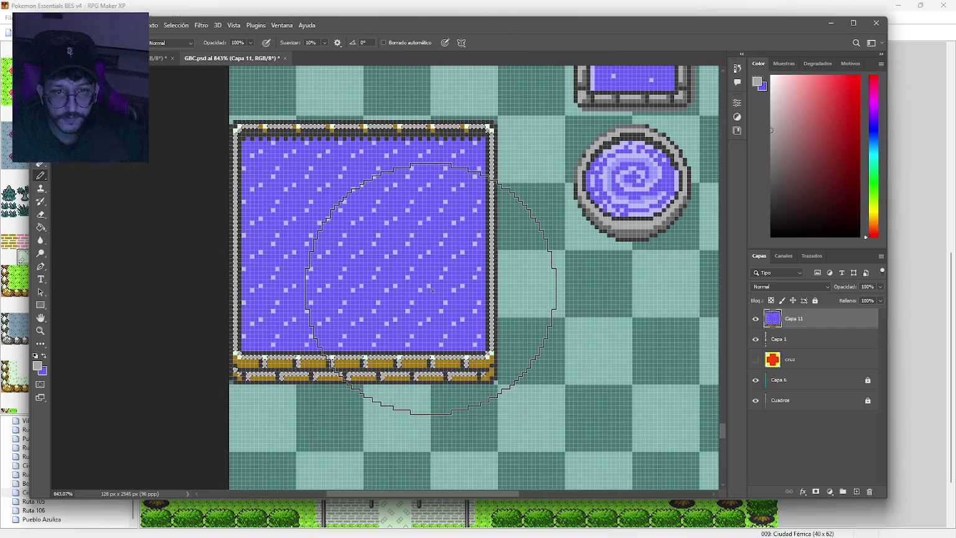
# Select the remaining tan border pixels with Color Range and sample the rim's light grey.
pyautogui.rightClick(393, 267)
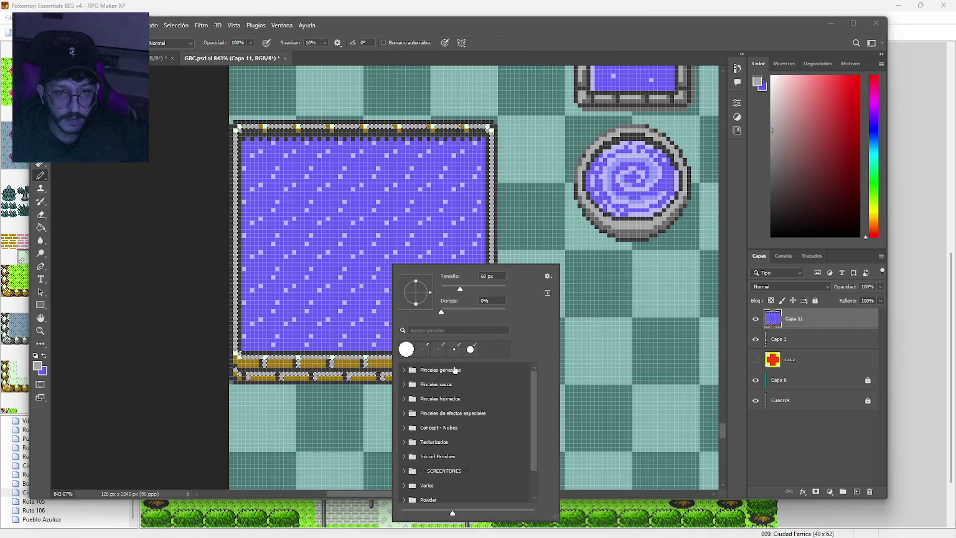
pyautogui.press('Return')
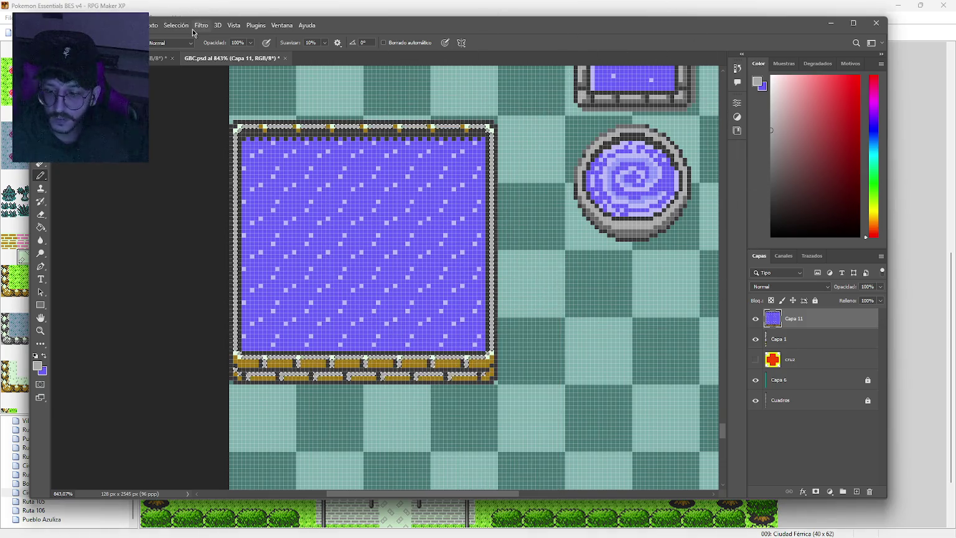
pyautogui.click(176, 25)
pyautogui.click(198, 124)
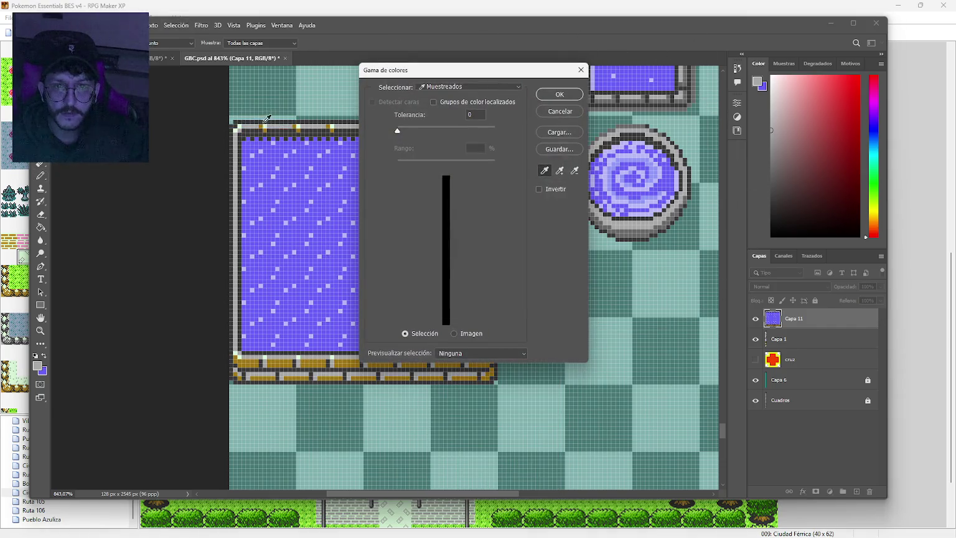
pyautogui.click(560, 94)
pyautogui.press('b')
pyautogui.keyDown('alt'); pyautogui.click(620, 235); pyautogui.keyUp('alt')
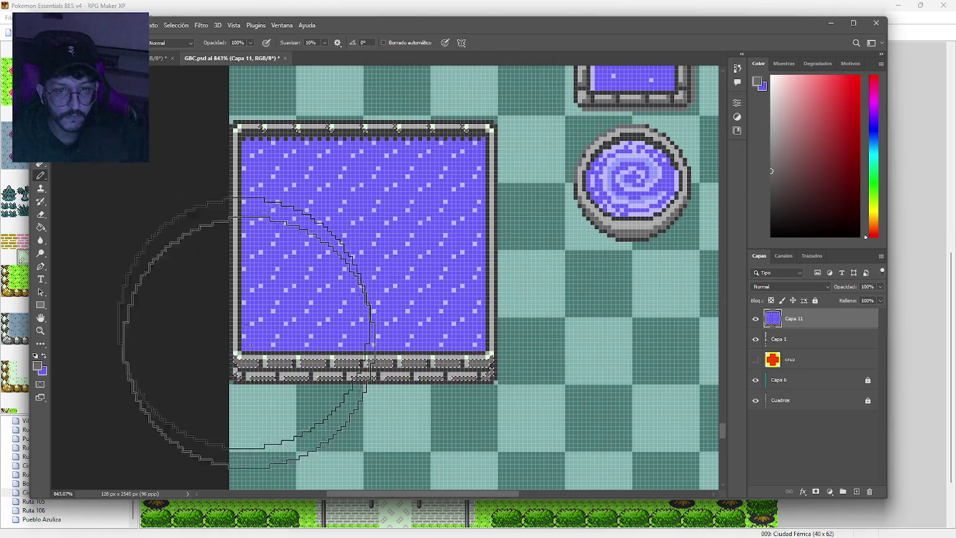
# Erase the small square pool and round fountain from Capa 1.
pyautogui.scroll(-1, 512, 343)
pyautogui.scroll(-1, 512, 343)
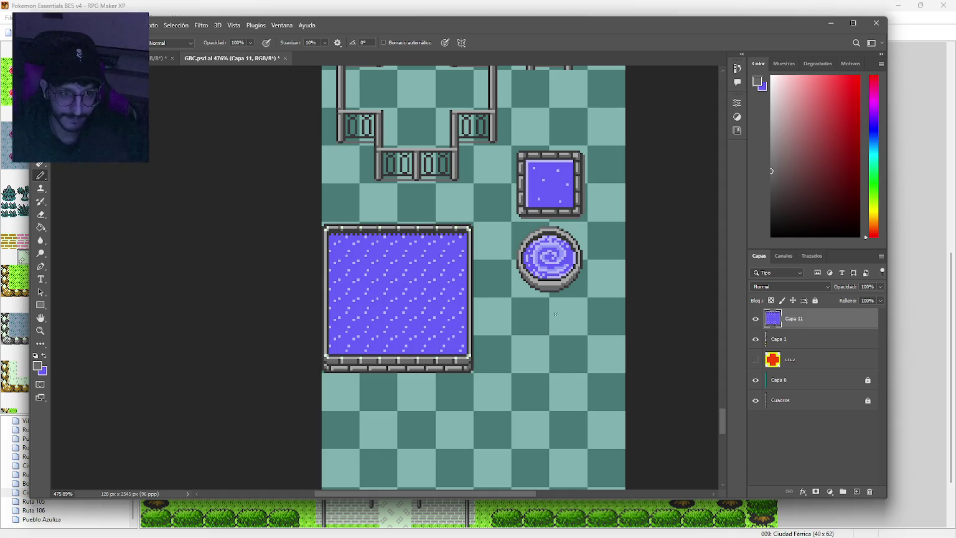
pyautogui.scroll(-3, 566, 306)
pyautogui.scroll(3, 566, 306)
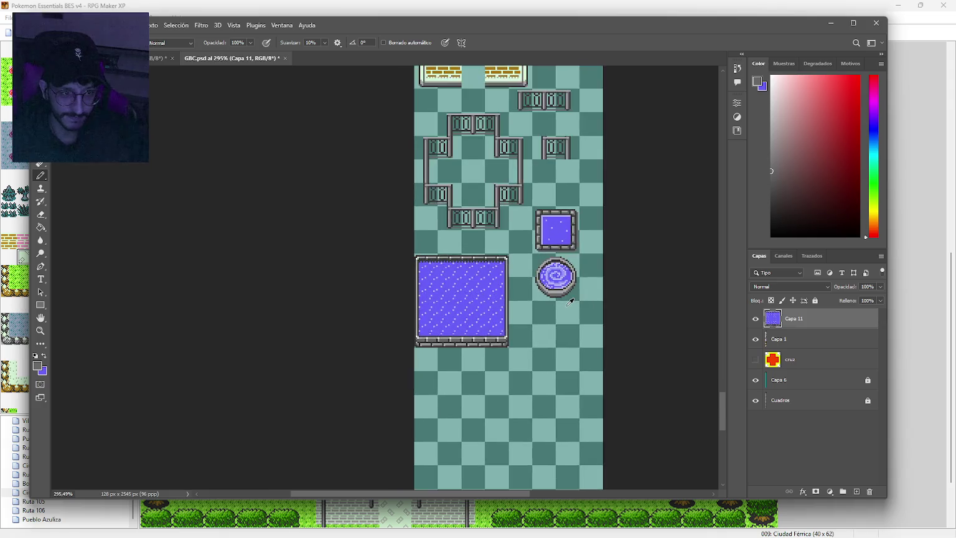
pyautogui.press('m')
pyautogui.click(808, 348)
pyautogui.moveTo(600, 148); pyautogui.dragTo(514, 317)
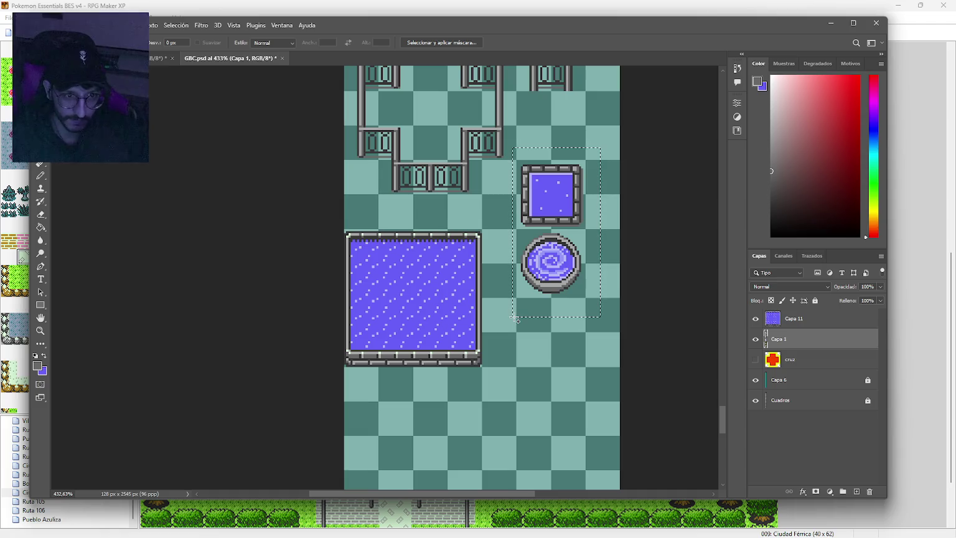
pyautogui.press('Delete')
pyautogui.hotkey('ctrl', 'd')
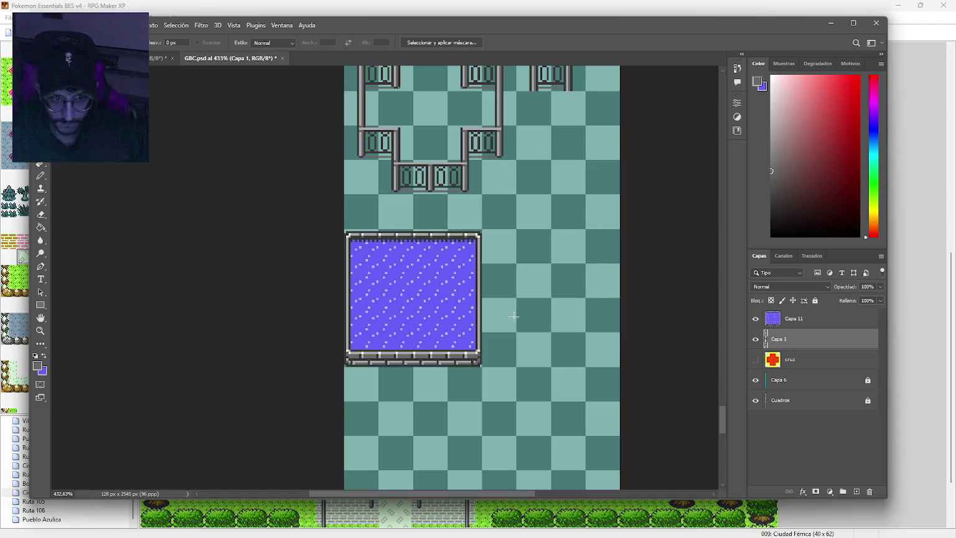
# Drag a copy of the grey stone ornament just below the original.
pyautogui.scroll(4, 529, 312)
pyautogui.scroll(-2, 472, 314)
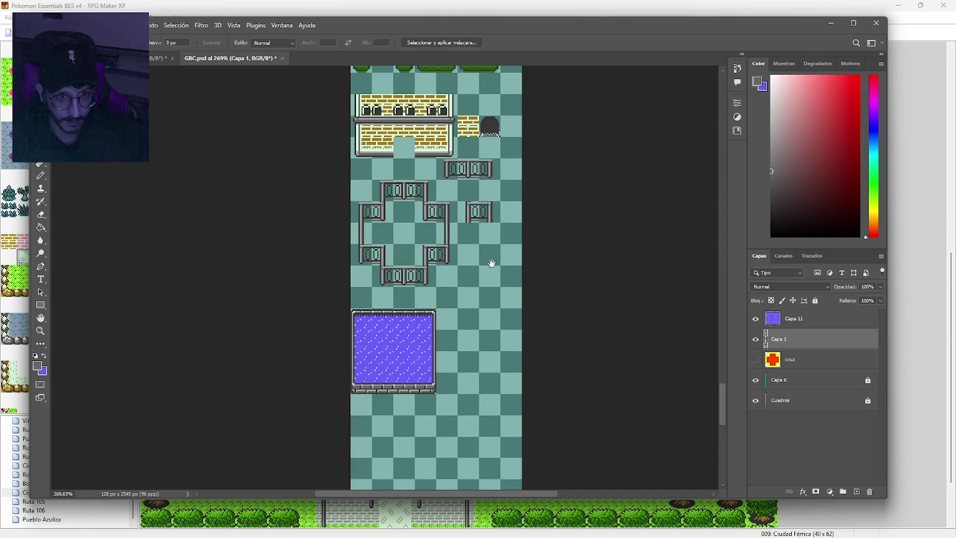
pyautogui.scroll(5, 488, 271)
pyautogui.scroll(15, 478, 265)
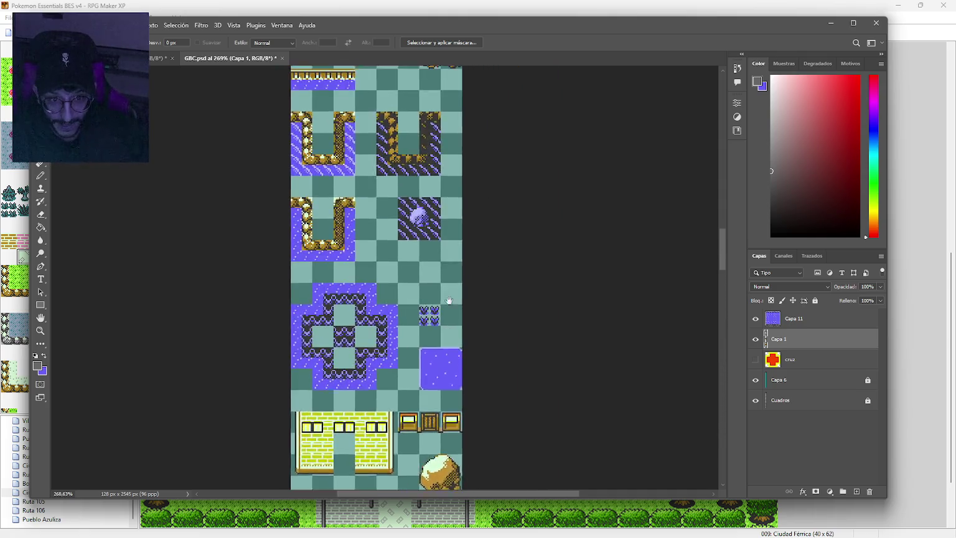
pyautogui.scroll(15, 452, 315)
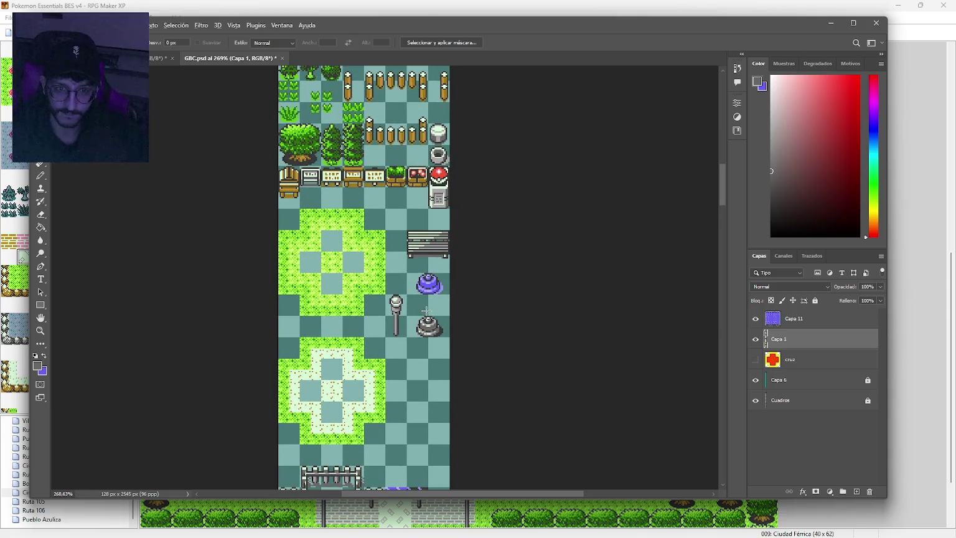
pyautogui.scroll(5, 427, 311)
pyautogui.moveTo(398, 318); pyautogui.dragTo(471, 373)
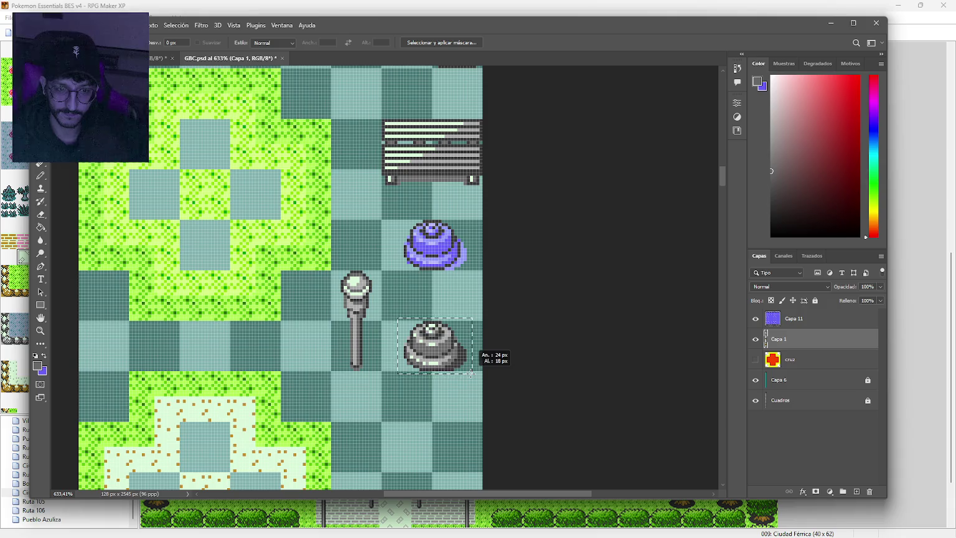
pyautogui.scroll(-5, 436, 368)
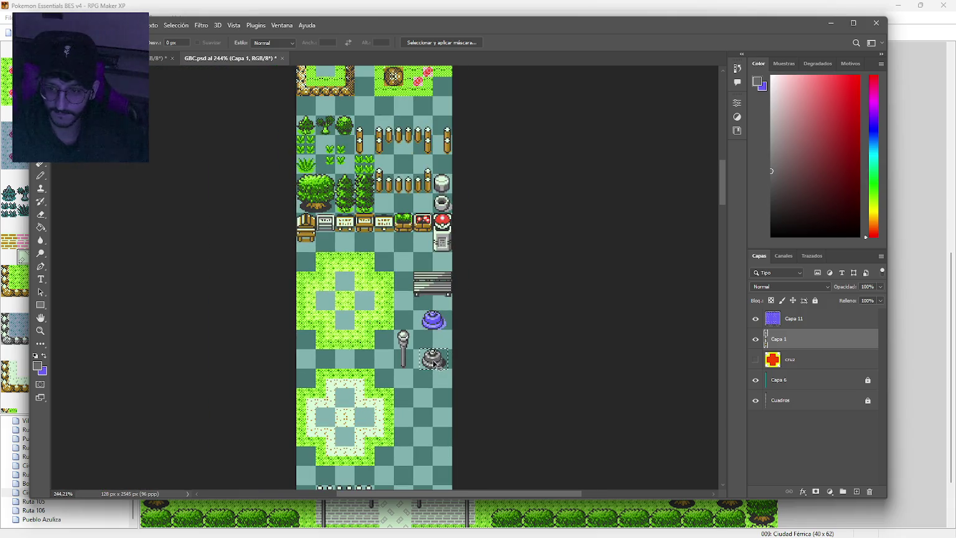
pyautogui.moveTo(435, 363); pyautogui.dragTo(437, 399)
pyautogui.rightClick(437, 399)
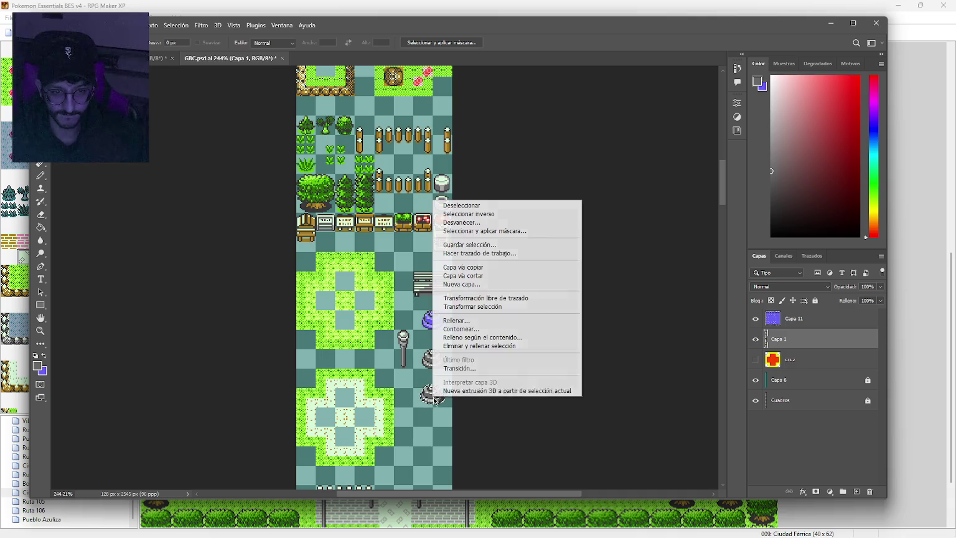
# Put the copied stone on its own layer, Capa 12, and move it toward the pool tiles.
pyautogui.click(464, 267)
pyautogui.scroll(-5, 420, 363)
pyautogui.scroll(-10, 429, 249)
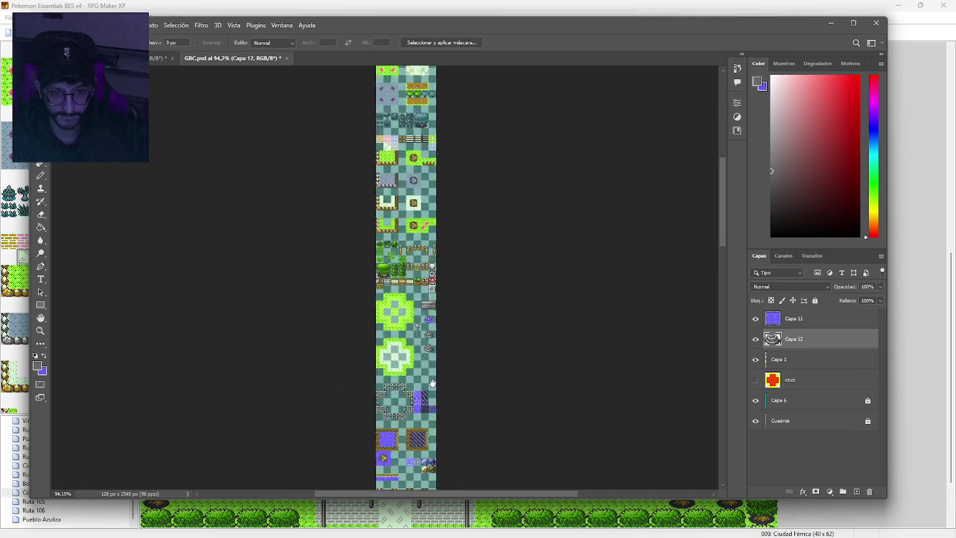
pyautogui.moveTo(434, 166)
pyautogui.mouseDown()
pyautogui.moveTo(439, 436)
pyautogui.moveTo(483, 314)
pyautogui.moveTo(489, 107)
pyautogui.moveTo(449, 411)
pyautogui.moveTo(451, 268)
pyautogui.moveTo(464, 308)
pyautogui.mouseUp()
pyautogui.scroll(-5, 482, 314)
pyautogui.scroll(-5, 448, 373)
pyautogui.scroll(5, 466, 307)
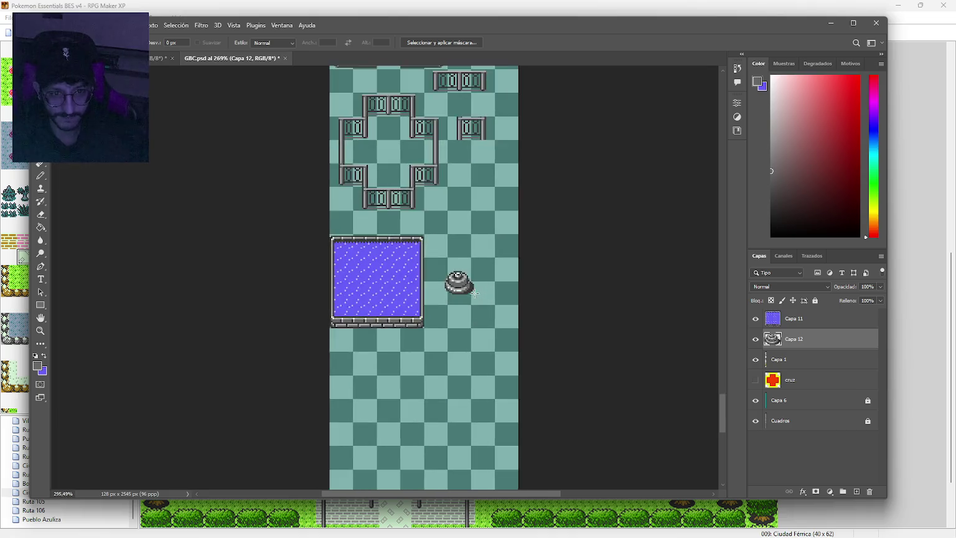
# Move Capa 12 above Capa 11 and centre the stone in the big purple pool.
pyautogui.moveTo(816, 344); pyautogui.dragTo(817, 318)
pyautogui.moveTo(457, 285)
pyautogui.mouseDown()
pyautogui.moveTo(342, 277)
pyautogui.moveTo(368, 294)
pyautogui.moveTo(357, 301)
pyautogui.mouseUp()
pyautogui.scroll(2, 349, 281)
pyautogui.scroll(1, 348, 281)
pyautogui.press('e')
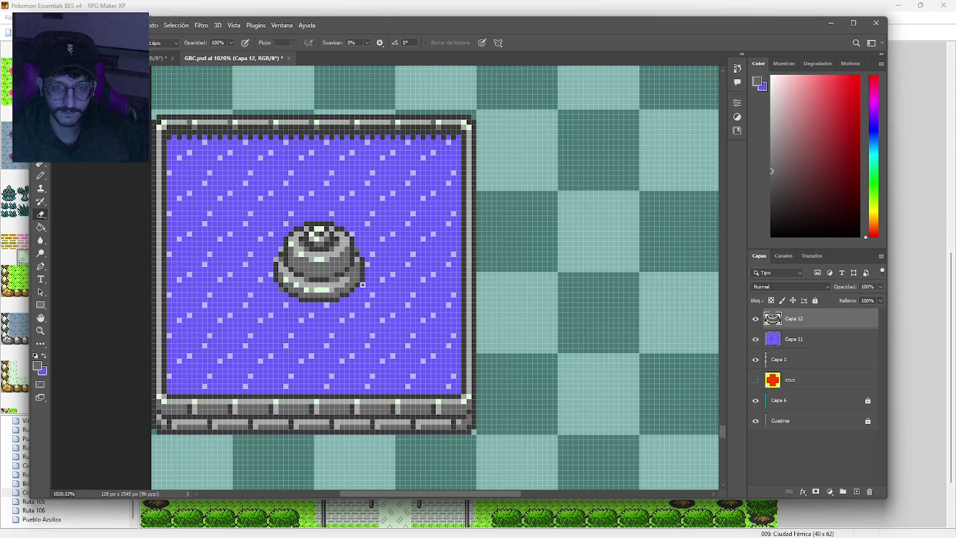
pyautogui.moveTo(405, 281); pyautogui.dragTo(423, 294)
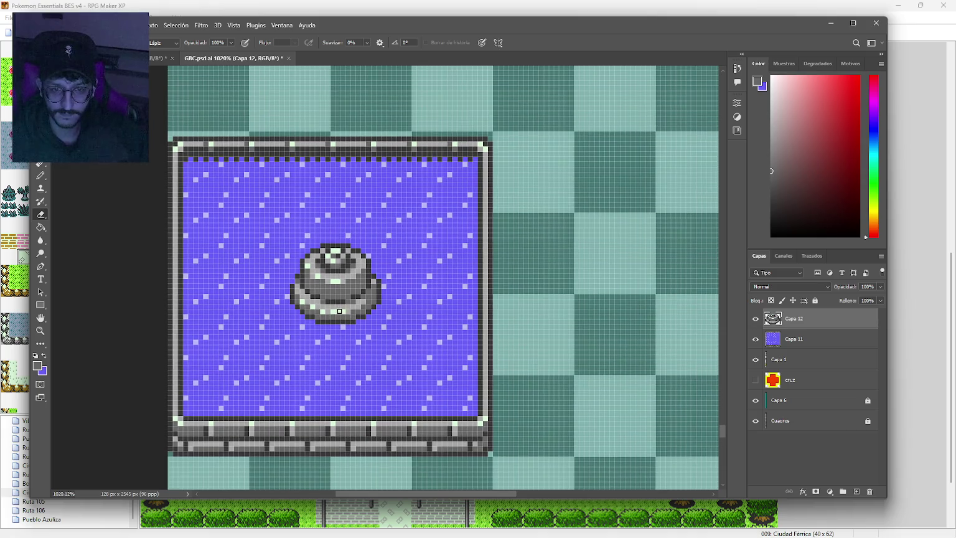
pyautogui.scroll(-5, 340, 305)
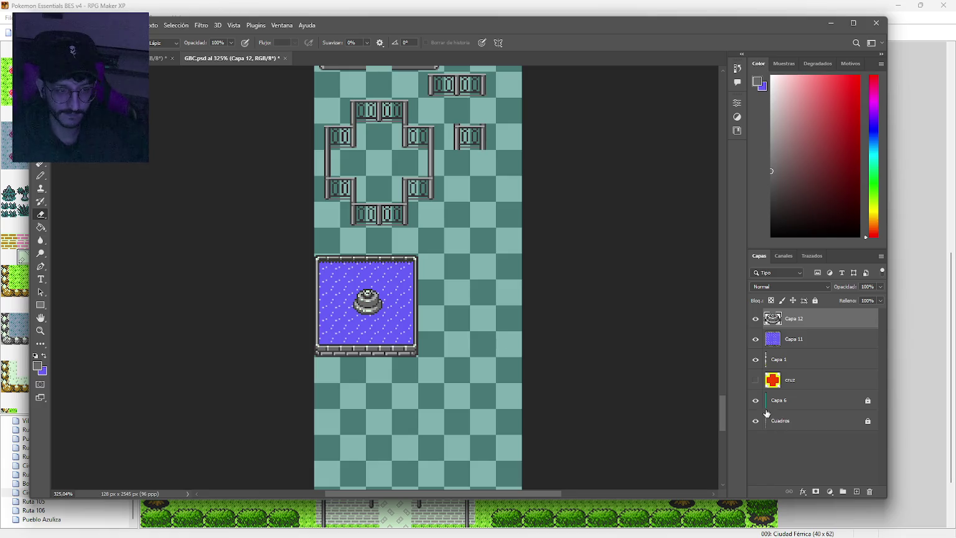
# Nudge the fountain one pixel left with Capa 11 semi-transparent, then restore Capa 11 to 100%.
pyautogui.click(859, 339)
pyautogui.moveTo(880, 287); pyautogui.dragTo(857, 302)
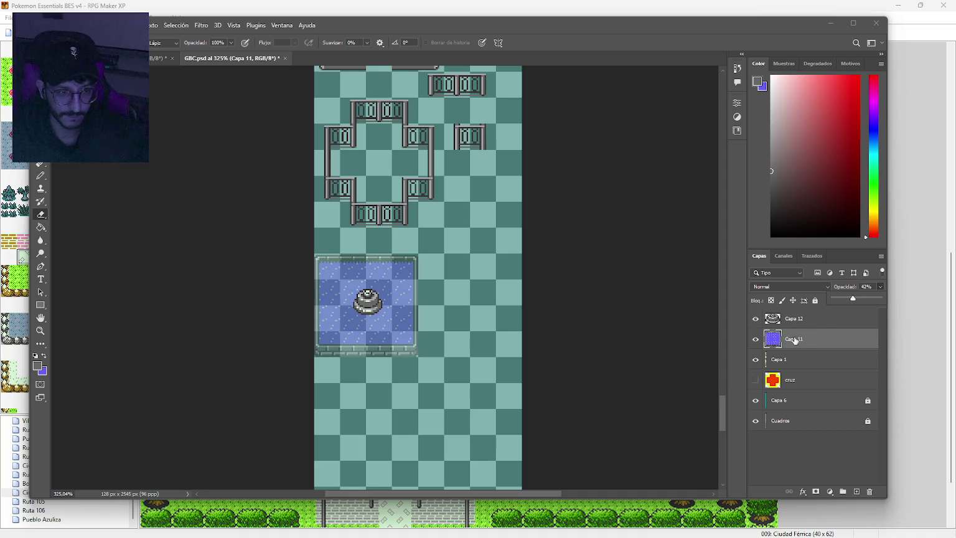
pyautogui.click(820, 319)
pyautogui.scroll(1, 386, 310)
pyautogui.scroll(5, 385, 310)
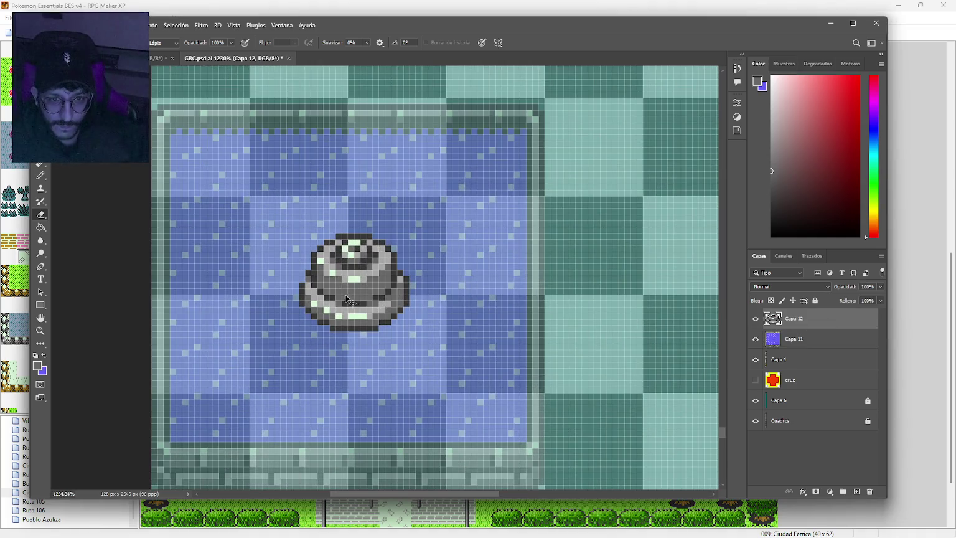
pyautogui.moveTo(347, 298); pyautogui.dragTo(349, 308)
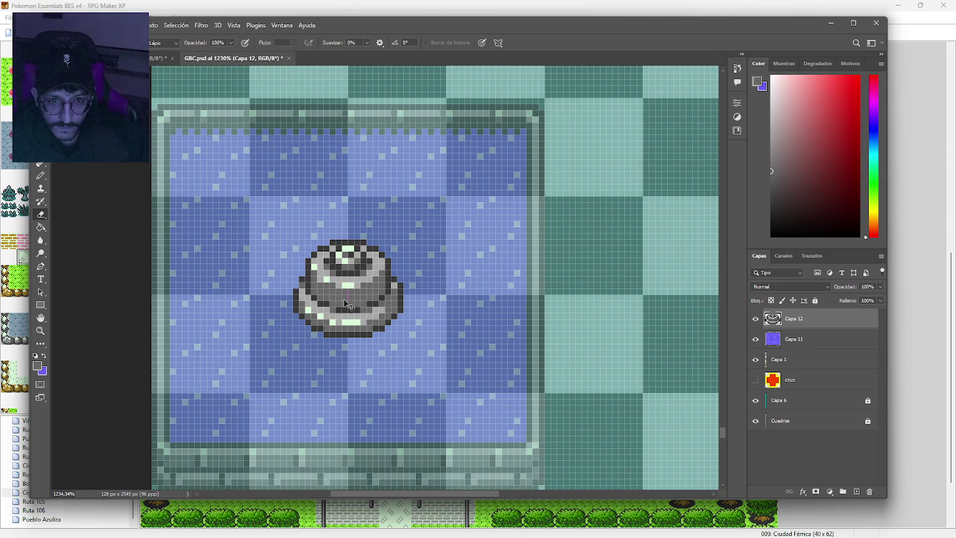
pyautogui.click(823, 340)
pyautogui.click(881, 286)
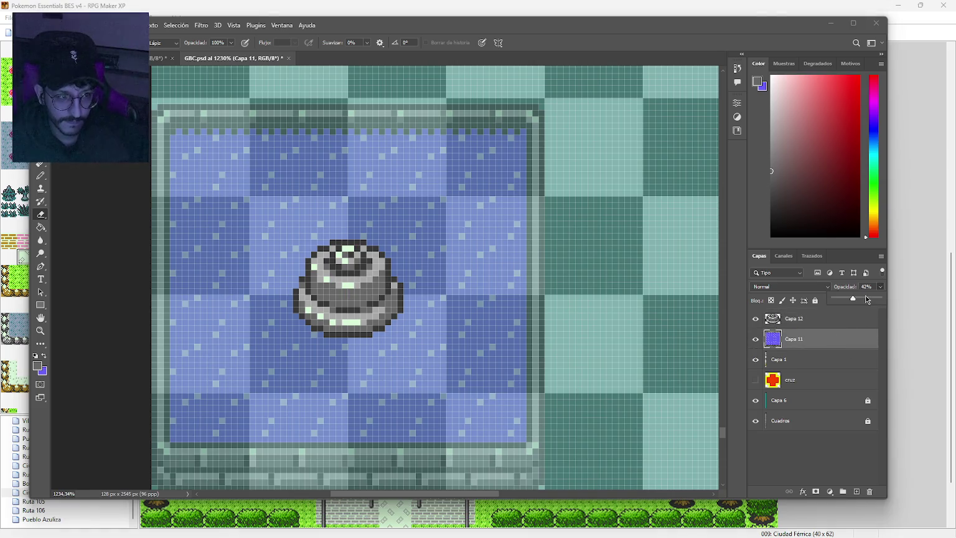
pyautogui.scroll(-2, 261, 351)
pyautogui.scroll(-7, 262, 351)
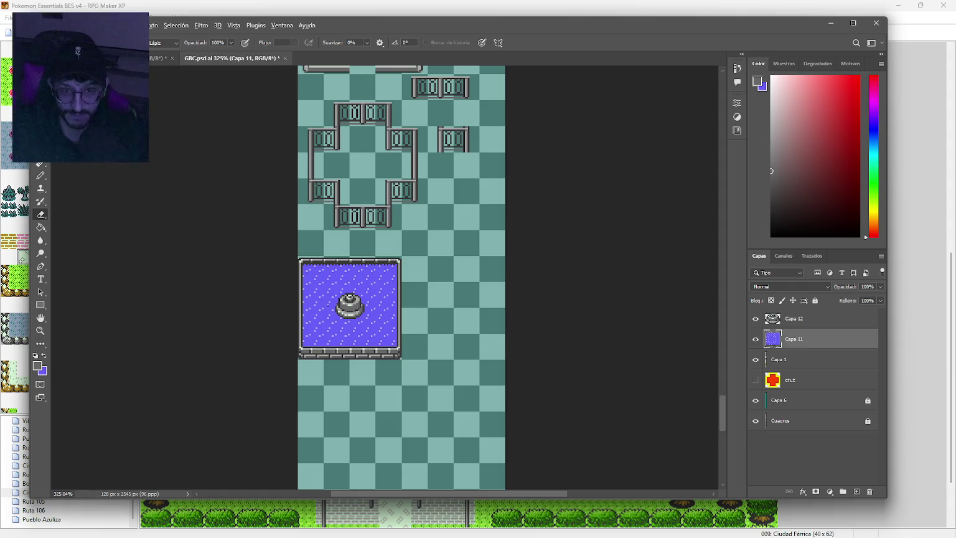
pyautogui.scroll(5, 359, 302)
# Try a lavender water spray above the fountain on a new layer, then remove it.
pyautogui.press('b')
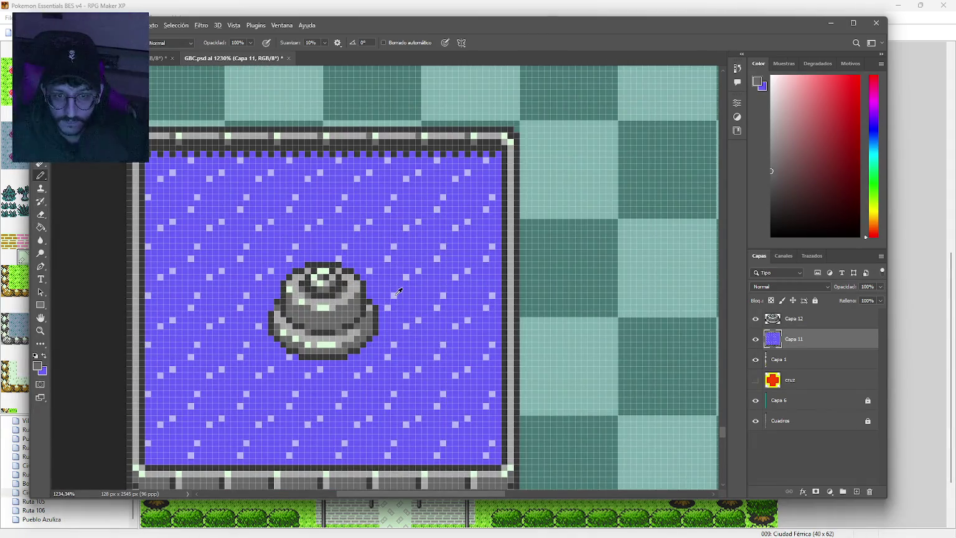
pyautogui.keyDown('alt'); pyautogui.click(398, 291); pyautogui.keyUp('alt')
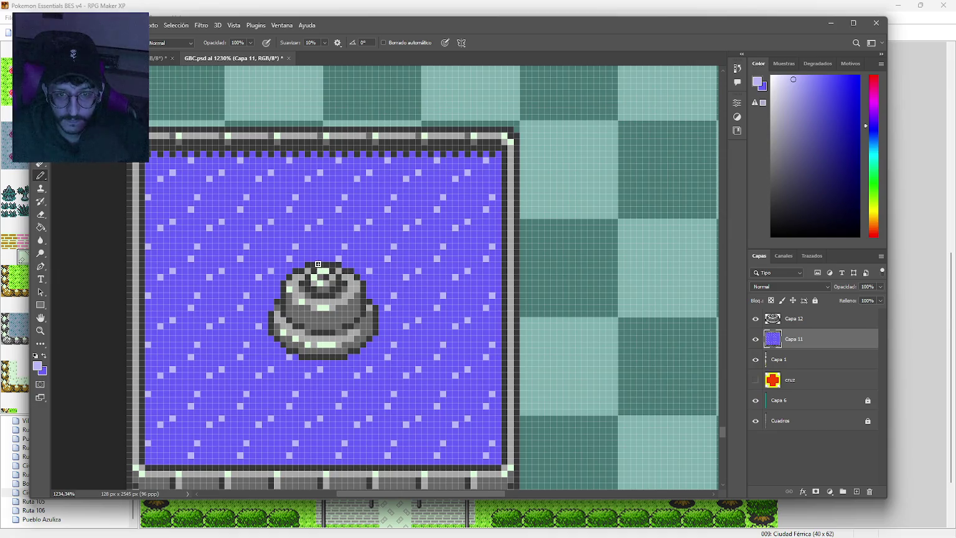
pyautogui.click(825, 324)
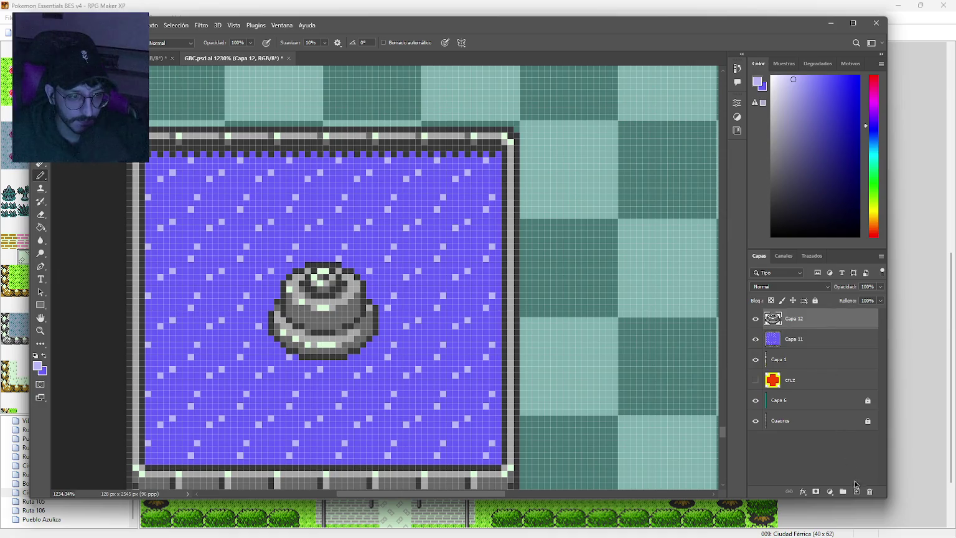
pyautogui.click(856, 487)
pyautogui.moveTo(321, 272)
pyautogui.mouseDown()
pyautogui.moveTo(313, 251)
pyautogui.moveTo(294, 244)
pyautogui.moveTo(356, 233)
pyautogui.mouseUp()
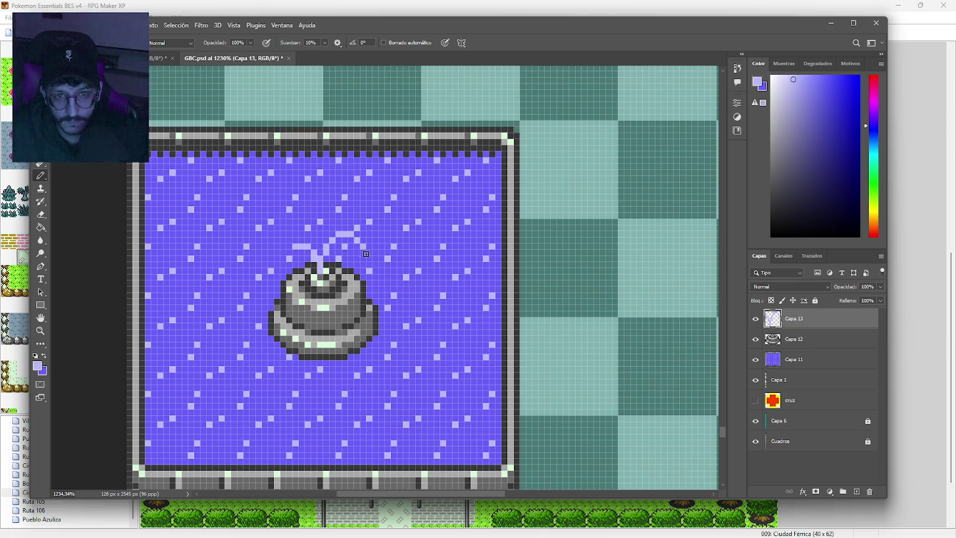
pyautogui.scroll(-6, 366, 253)
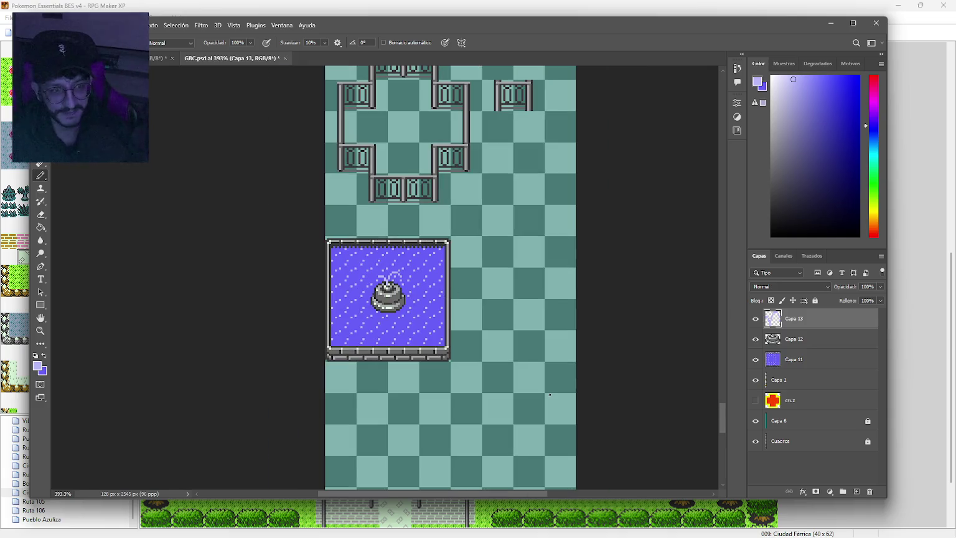
pyautogui.press('Delete')
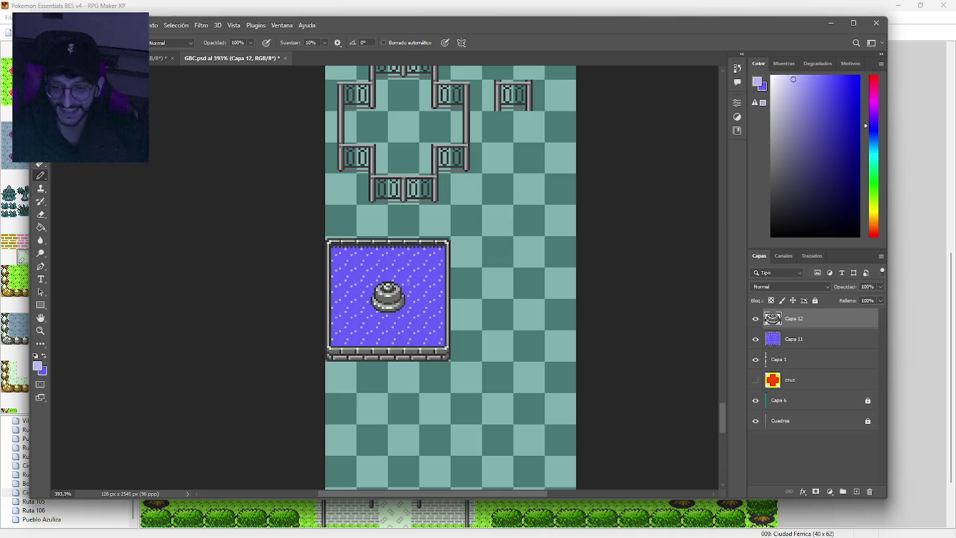
# Hide the teal checkerboard layers Capa 6 and Cuadros.
pyautogui.scroll(4, 396, 303)
pyautogui.scroll(-3, 436, 311)
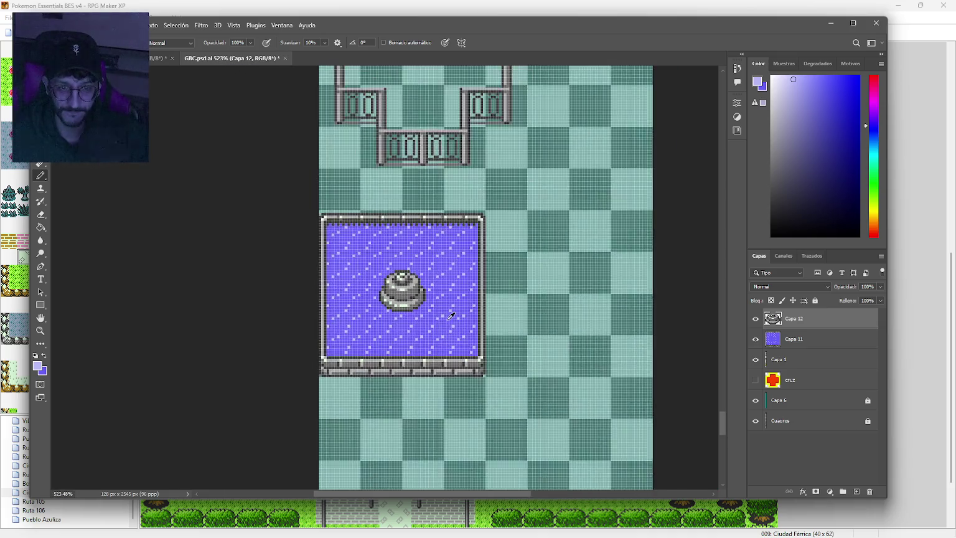
pyautogui.moveTo(492, 341); pyautogui.dragTo(467, 339)
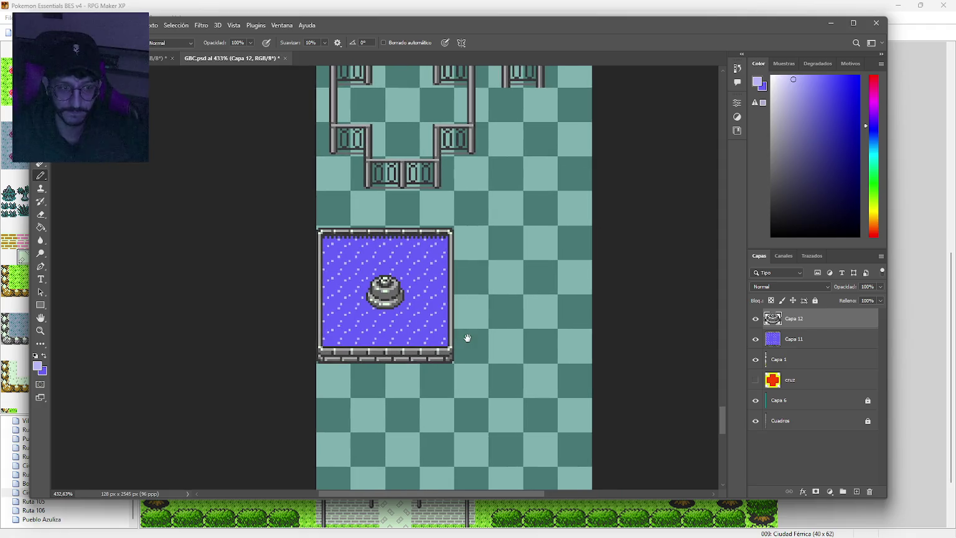
pyautogui.click(756, 400)
pyautogui.click(755, 421)
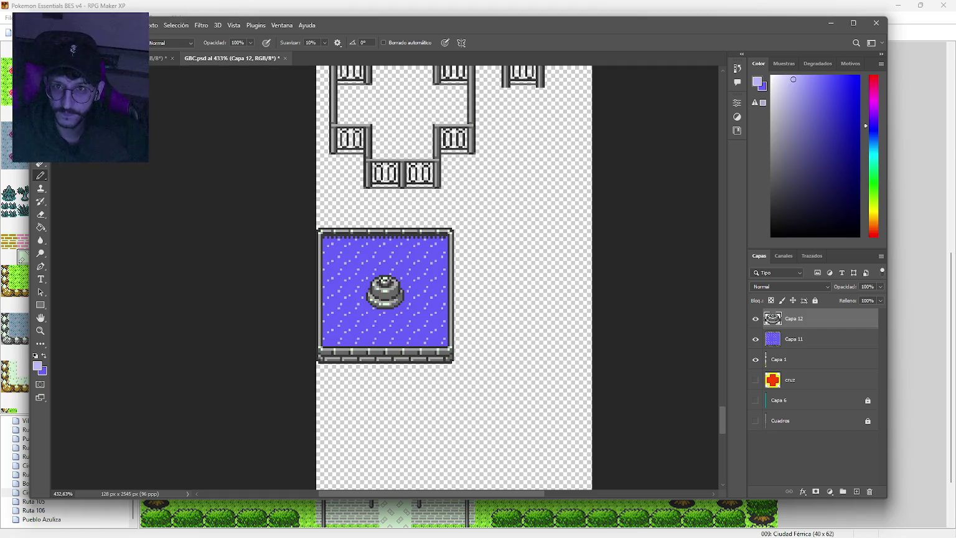
# Resize the image to 200%, making it 256 × 5090 px.
pyautogui.click(109, 25)
pyautogui.click(137, 101)
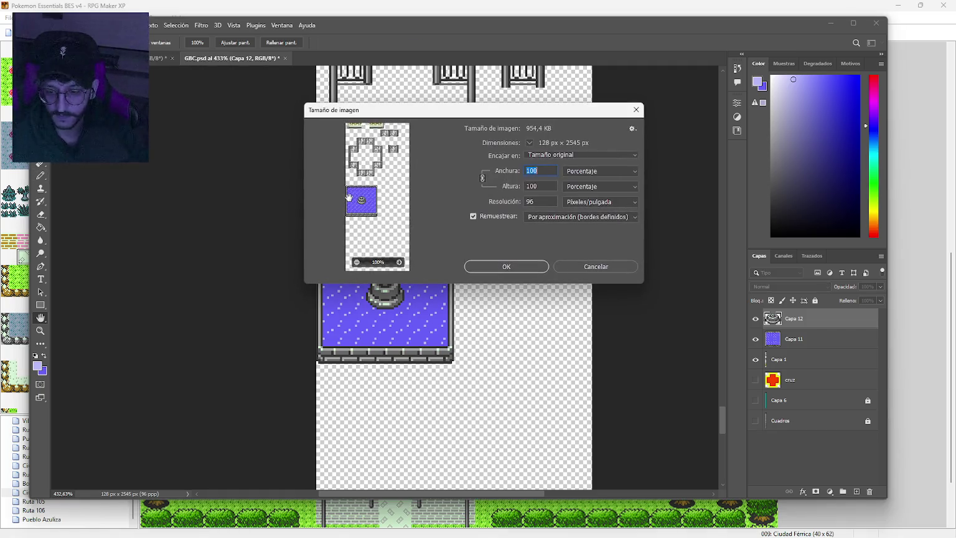
pyautogui.write('200')
pyautogui.press('Return')
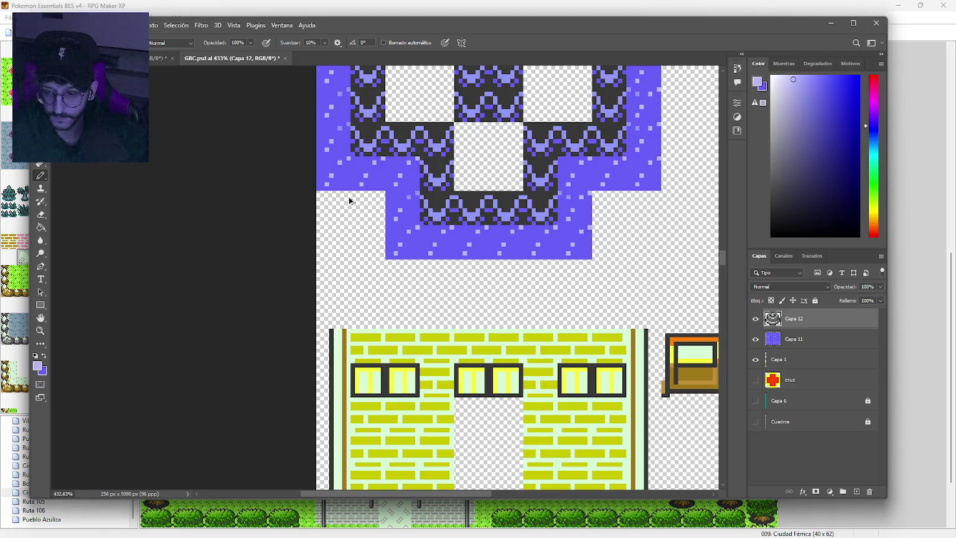
# Export the tileset as a PNG, overwriting the existing GBC file.
pyautogui.hotkey('ctrl', 'shift', 'alt', 'w')
pyautogui.click(750, 464)
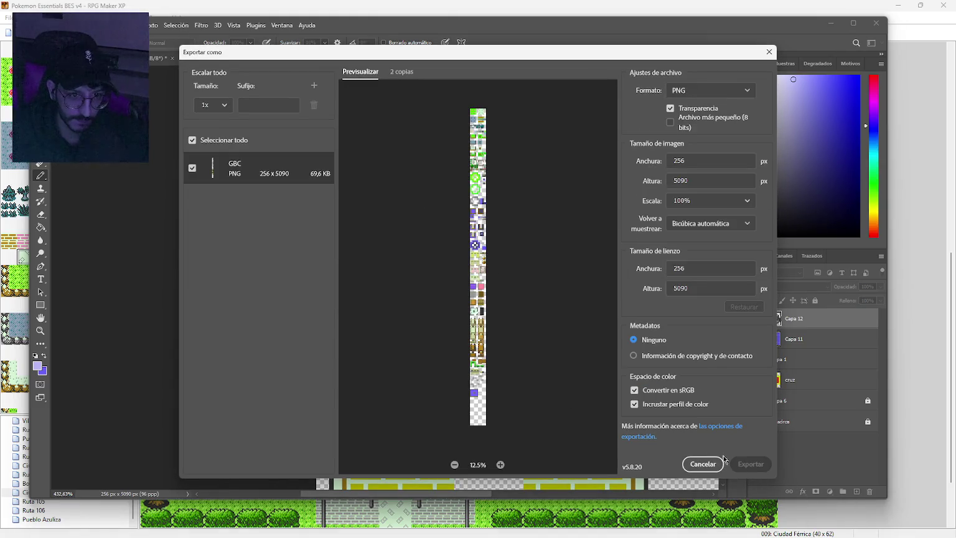
pyautogui.click(561, 309)
pyautogui.click(507, 274)
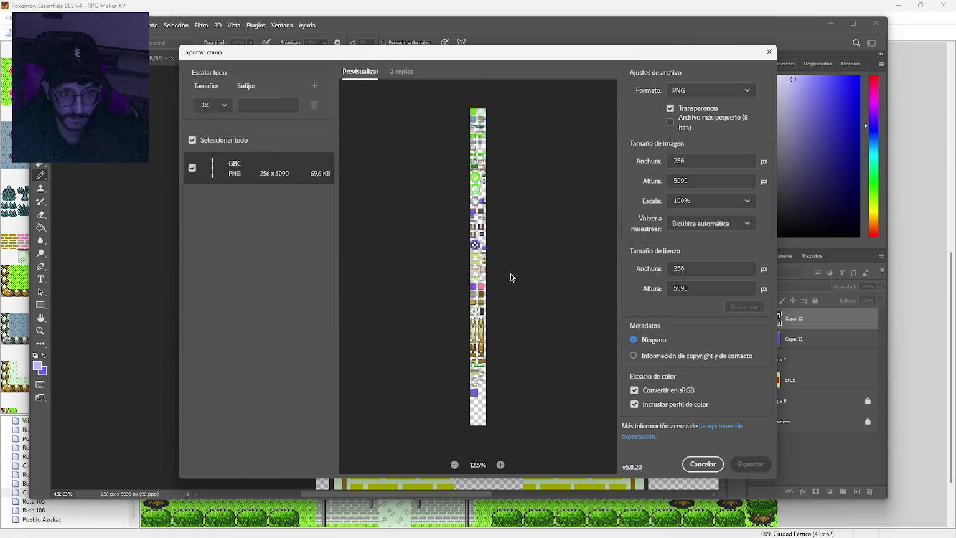
# Undo the resize, minimise Photoshop, and open RPG Maker's tileset database.
pyautogui.hotkey('ctrl', 'z')
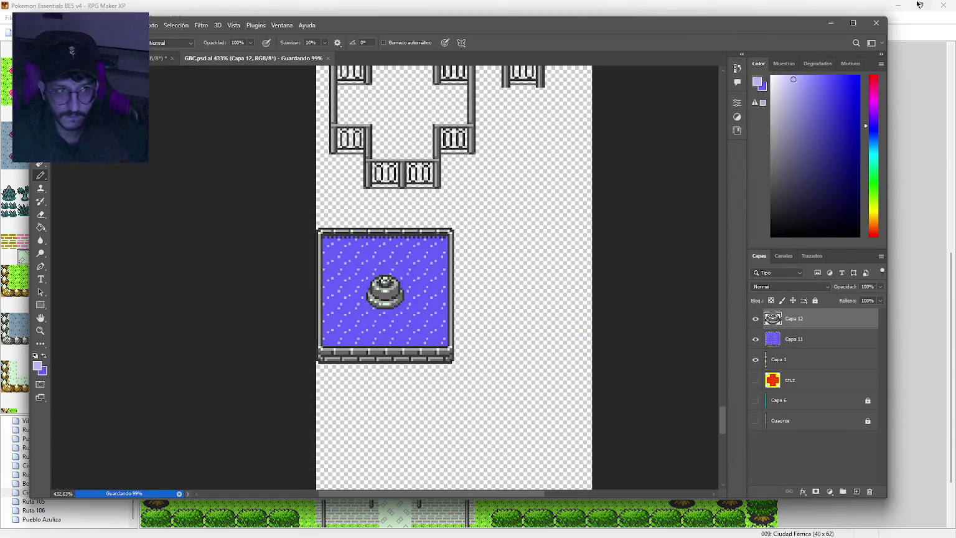
pyautogui.click(831, 23)
pyautogui.click(297, 33)
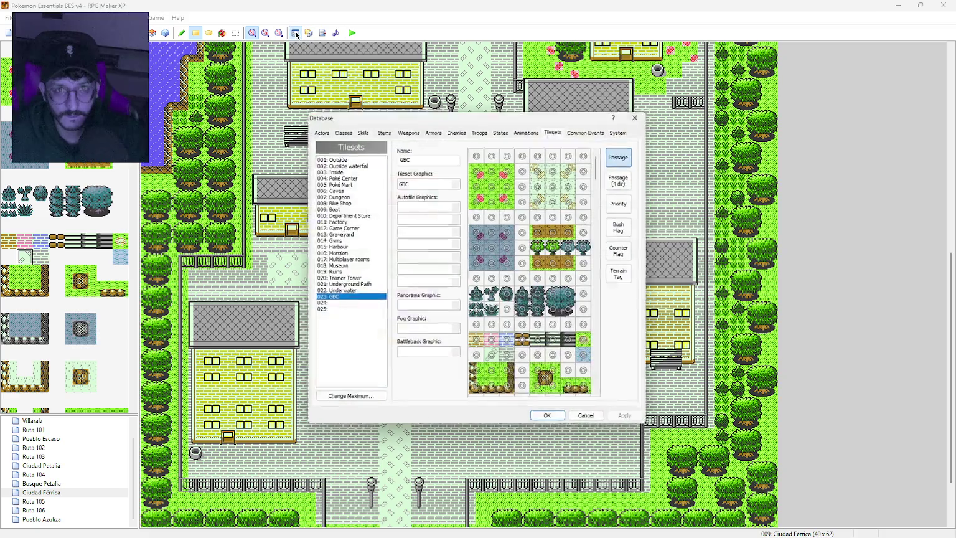
pyautogui.press('Escape')
pyautogui.scroll(-3, 86, 333)
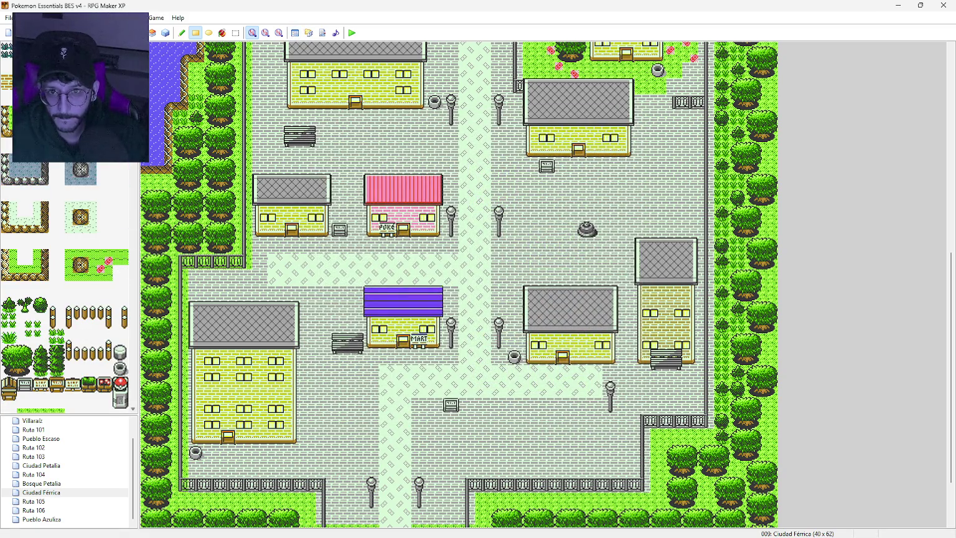
pyautogui.scroll(-10, 138, 287)
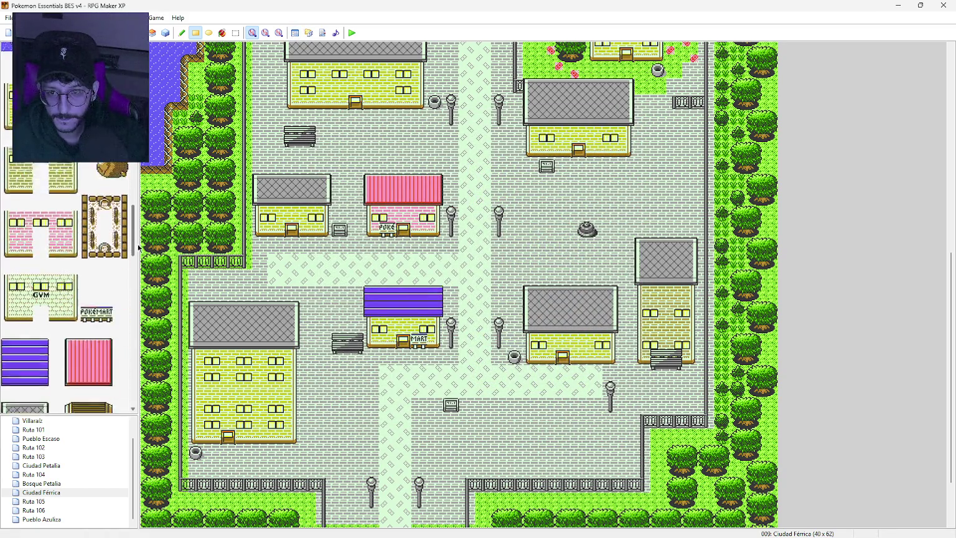
pyautogui.scroll(-8, 124, 287)
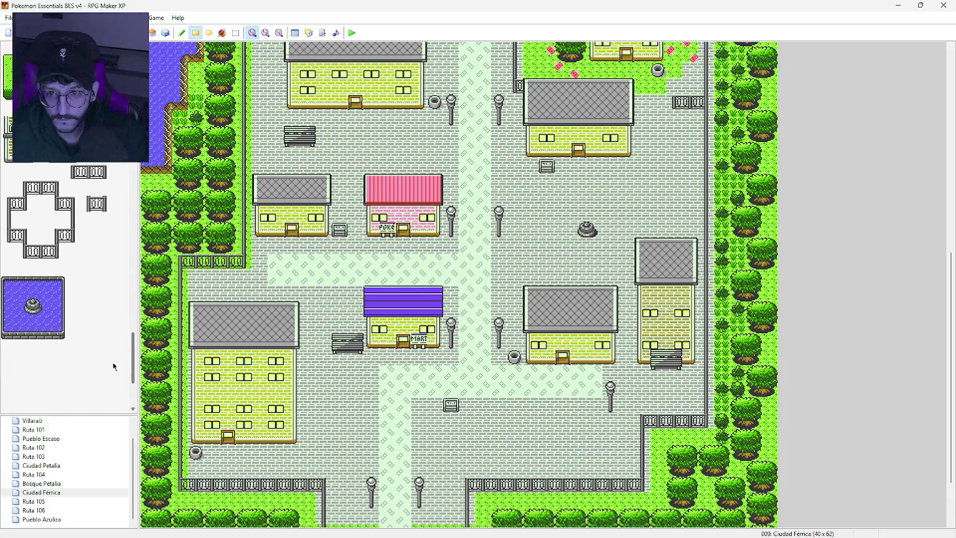
pyautogui.moveTo(12, 287); pyautogui.dragTo(53, 327)
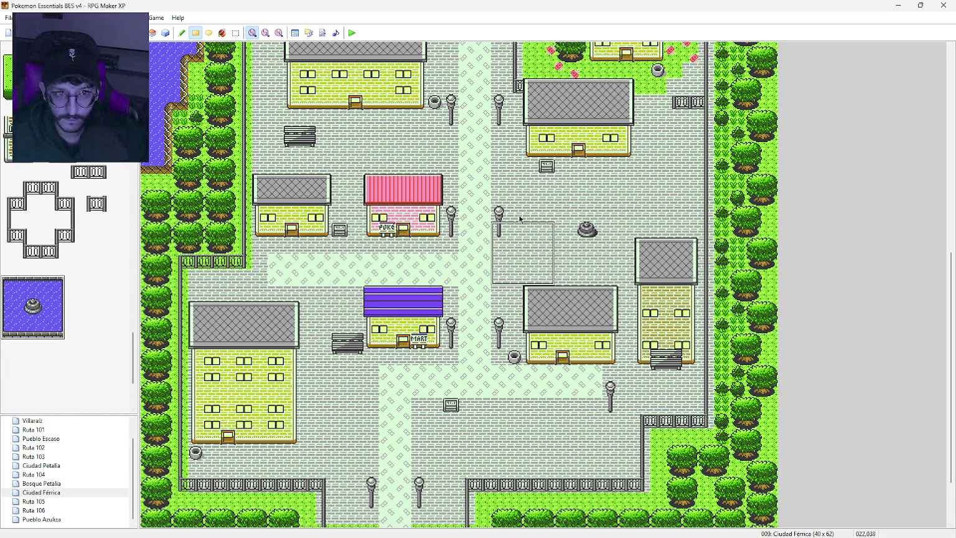
pyautogui.moveTo(543, 215)
pyautogui.mouseDown()
pyautogui.moveTo(592, 229)
pyautogui.moveTo(594, 264)
pyautogui.mouseUp()
pyautogui.hotkey('ctrl', 'z')
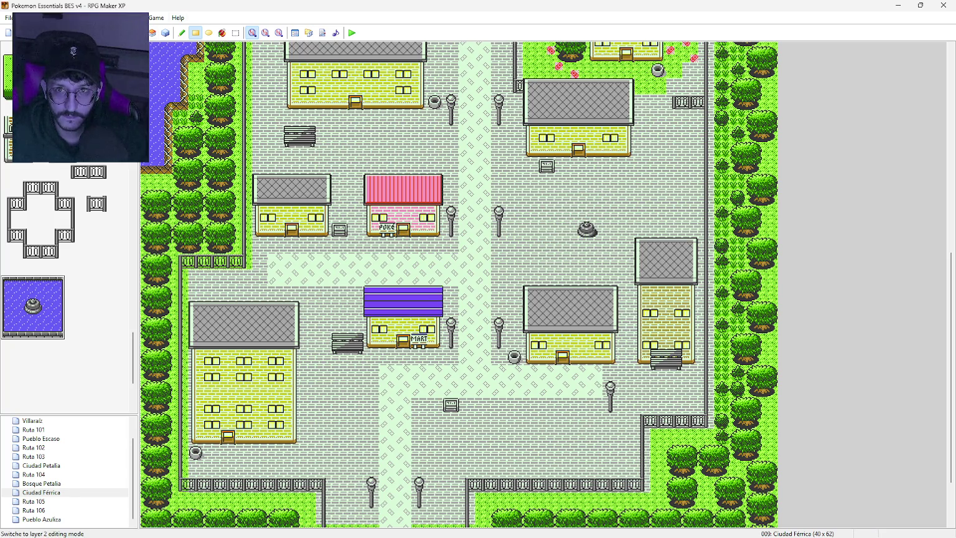
pyautogui.moveTo(548, 215); pyautogui.dragTo(599, 264)
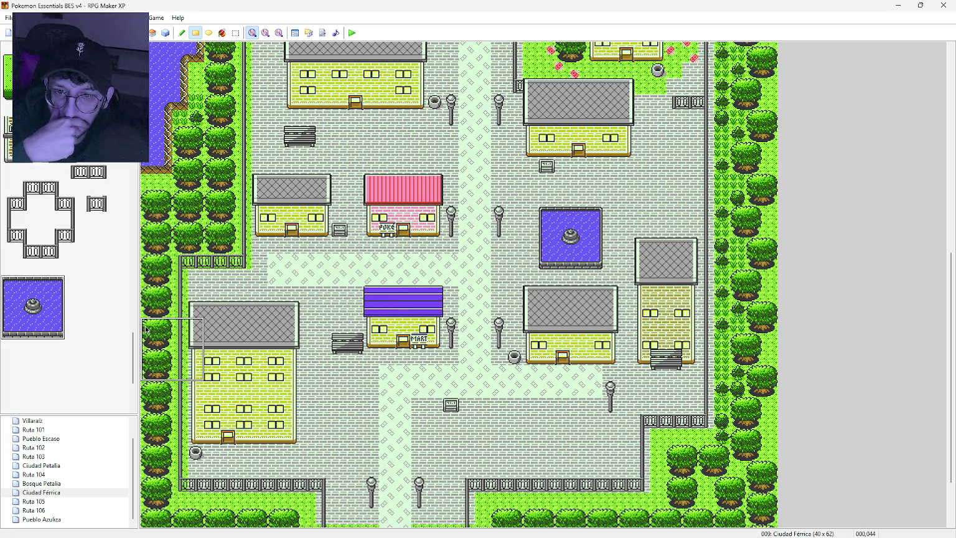
pyautogui.moveTo(134, 350); pyautogui.dragTo(145, 64)
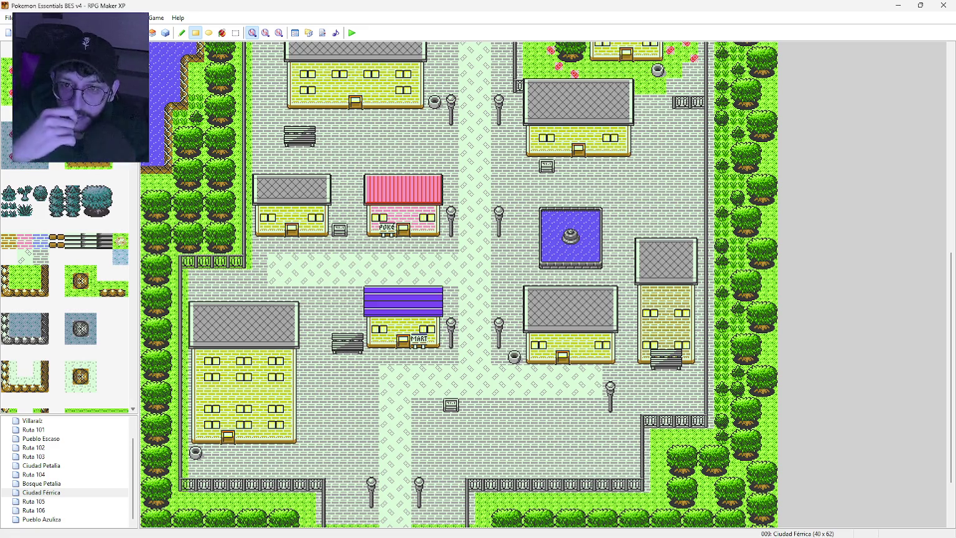
pyautogui.moveTo(144, 65); pyautogui.dragTo(145, 78)
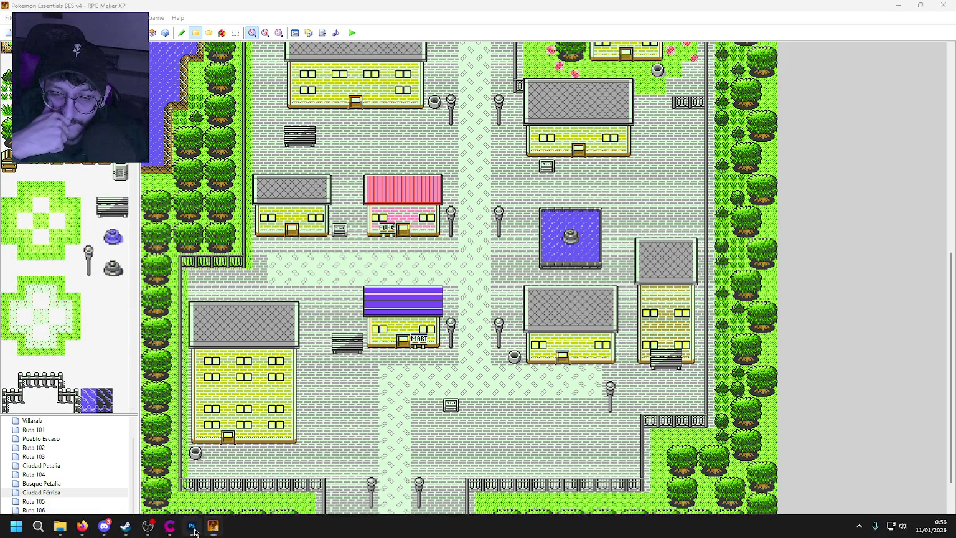
# Show the guide layers and move the bench tile down 2 px on its layer.
pyautogui.click(192, 526)
pyautogui.moveTo(756, 422)
pyautogui.mouseDown()
pyautogui.moveTo(756, 400)
pyautogui.moveTo(724, 392)
pyautogui.moveTo(711, 178)
pyautogui.mouseUp()
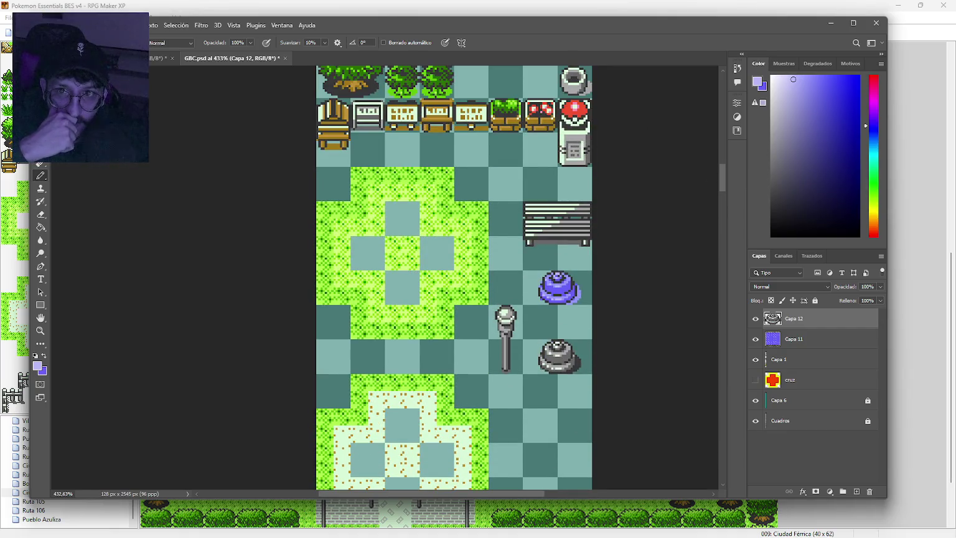
pyautogui.press('m')
pyautogui.moveTo(522, 202); pyautogui.dragTo(604, 257)
pyautogui.scroll(1, 589, 247)
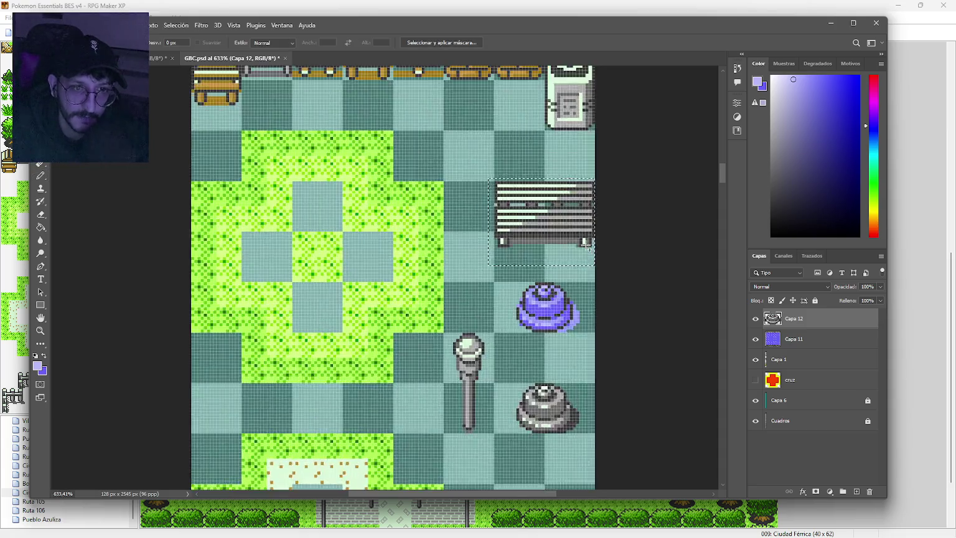
pyautogui.scroll(1, 588, 248)
pyautogui.keyDown('ctrl'); pyautogui.click(547, 229); pyautogui.keyUp('ctrl')
pyautogui.click(490, 203)
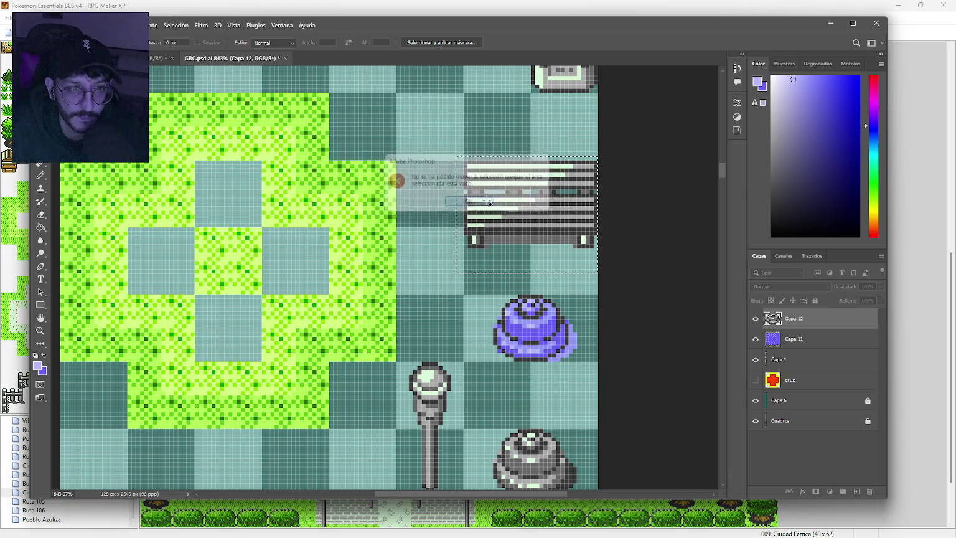
pyautogui.keyDown('ctrl'); pyautogui.click(585, 256); pyautogui.keyUp('ctrl')
pyautogui.moveTo(554, 230); pyautogui.dragTo(554, 263)
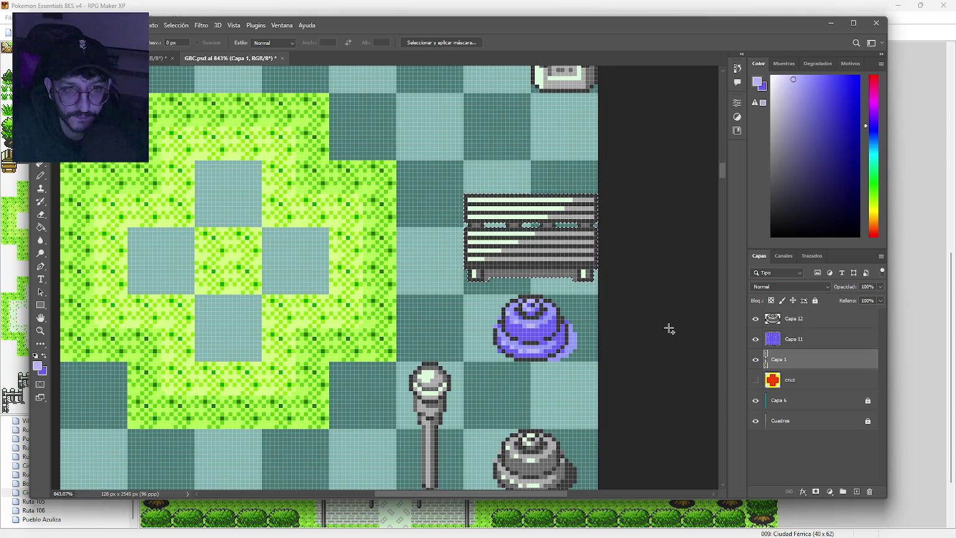
pyautogui.hotkey('ctrl', 'd')
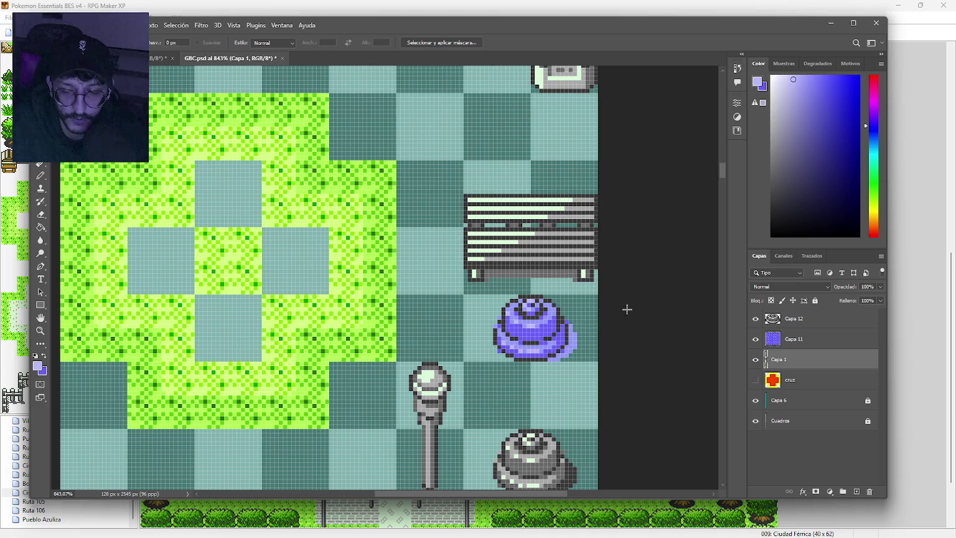
# Save the tileset, hide the checkerboard layer, and resize the image to 200%.
pyautogui.hotkey('ctrl', 's')
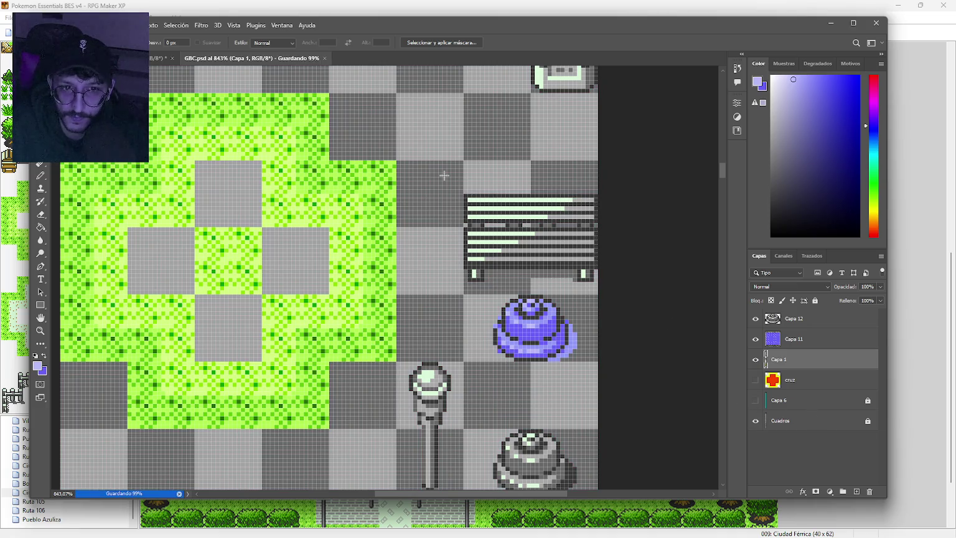
pyautogui.click(756, 421)
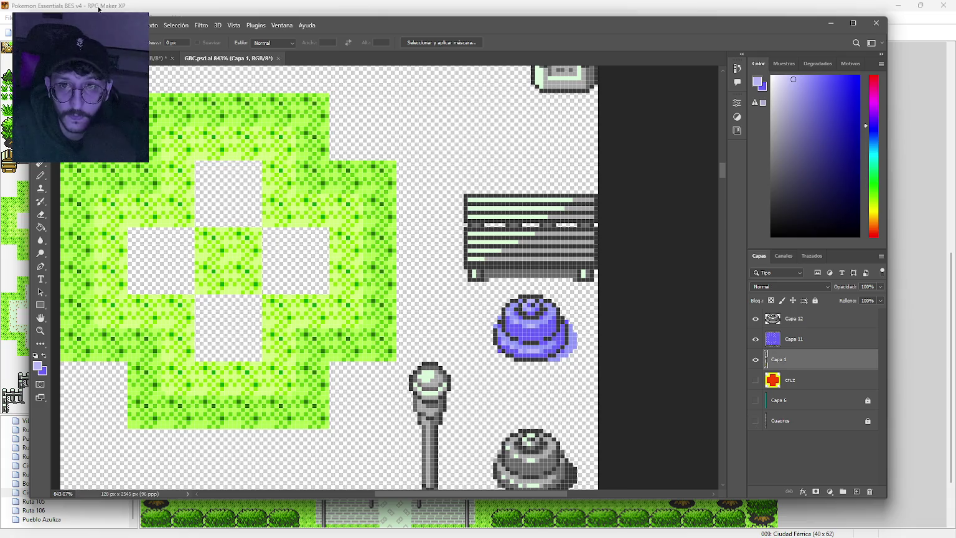
pyautogui.click(109, 25)
pyautogui.click(163, 100)
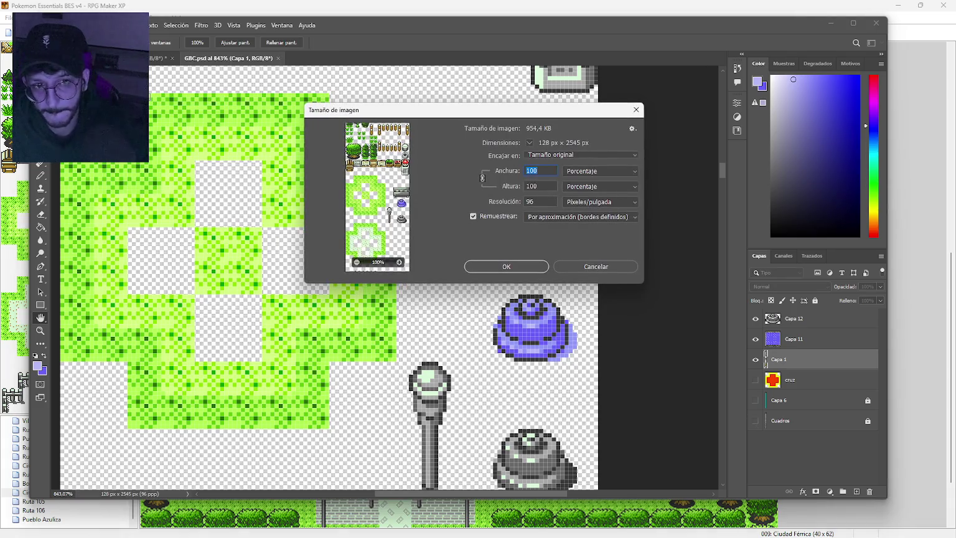
pyautogui.write('200')
pyautogui.press('Return')
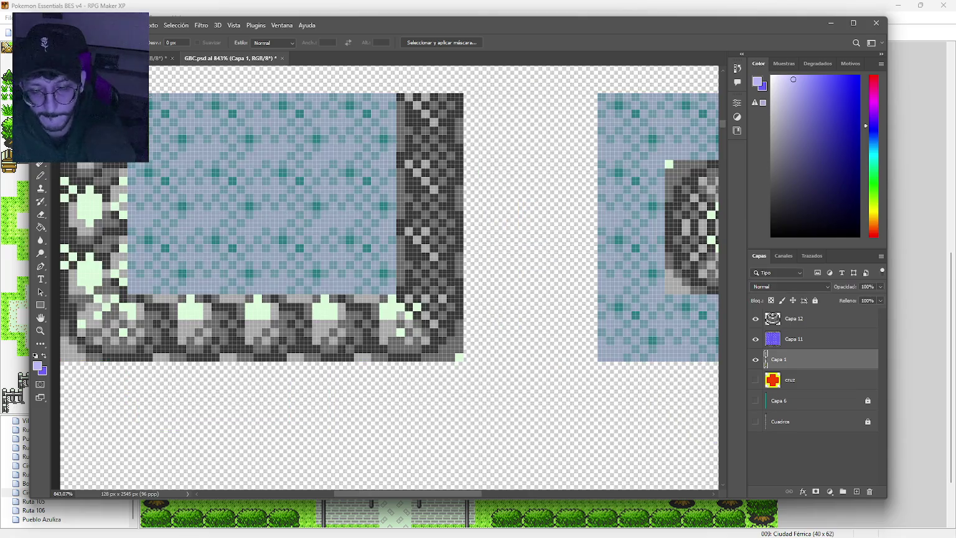
# Export the tileset as a PNG replacing GBC.png in the Tilesets folder.
pyautogui.hotkey('ctrl', 'alt', 'shift', 'w')
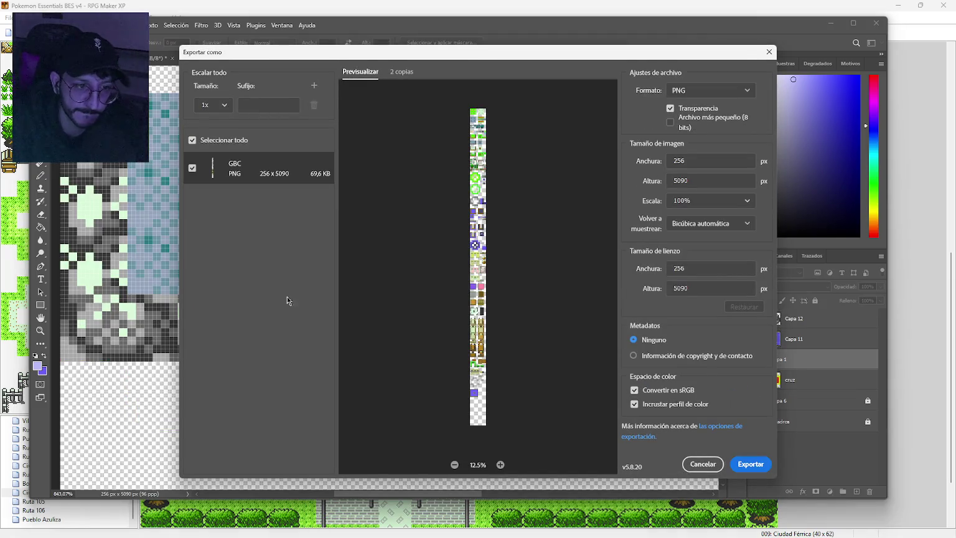
pyautogui.click(755, 463)
pyautogui.click(574, 310)
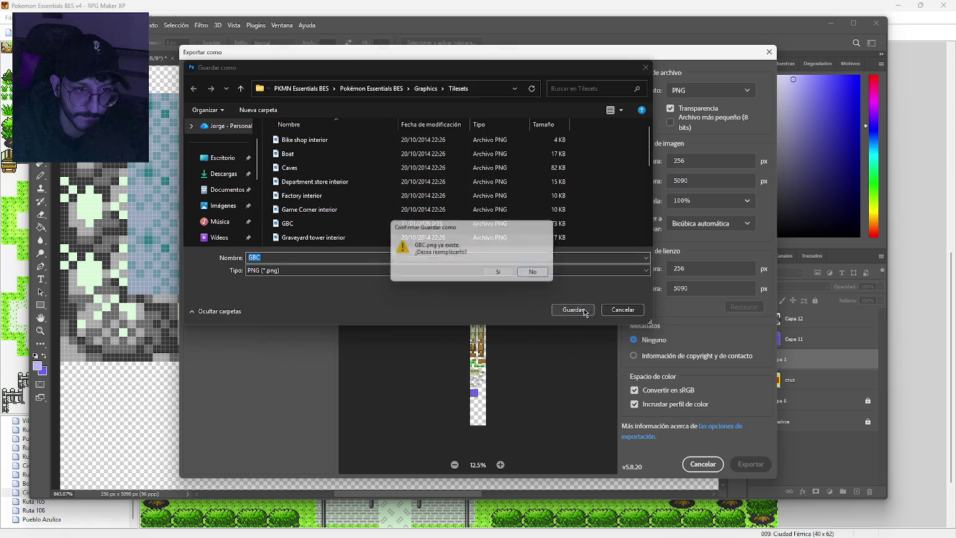
pyautogui.click(509, 279)
pyautogui.scroll(-5, 703, 473)
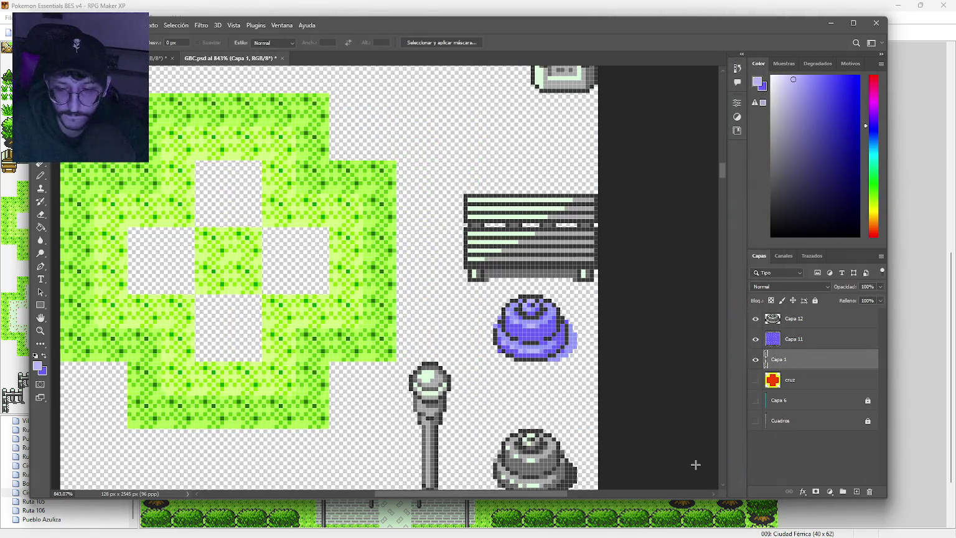
pyautogui.click(747, 17)
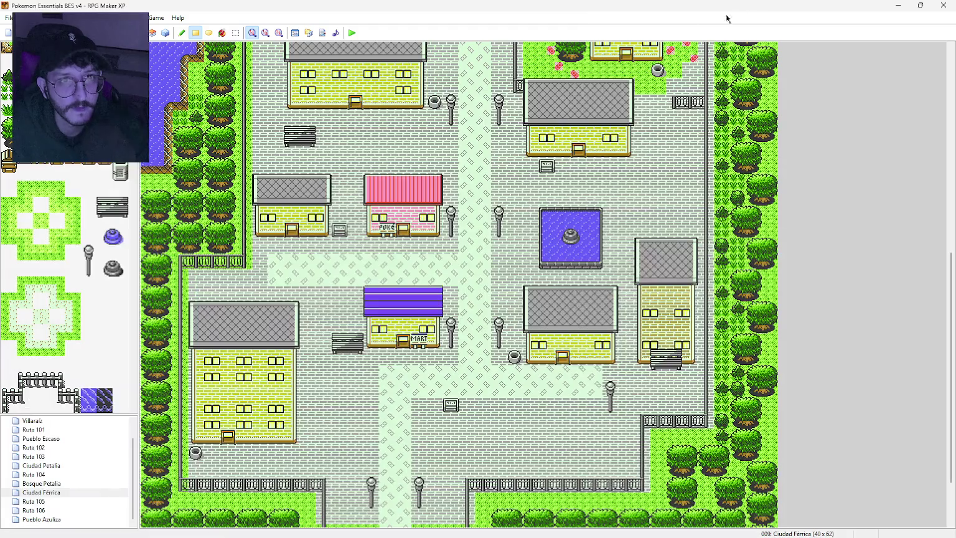
# Reload the tileset and erase the bench below the right-hand house.
pyautogui.click(294, 33)
pyautogui.click(642, 113)
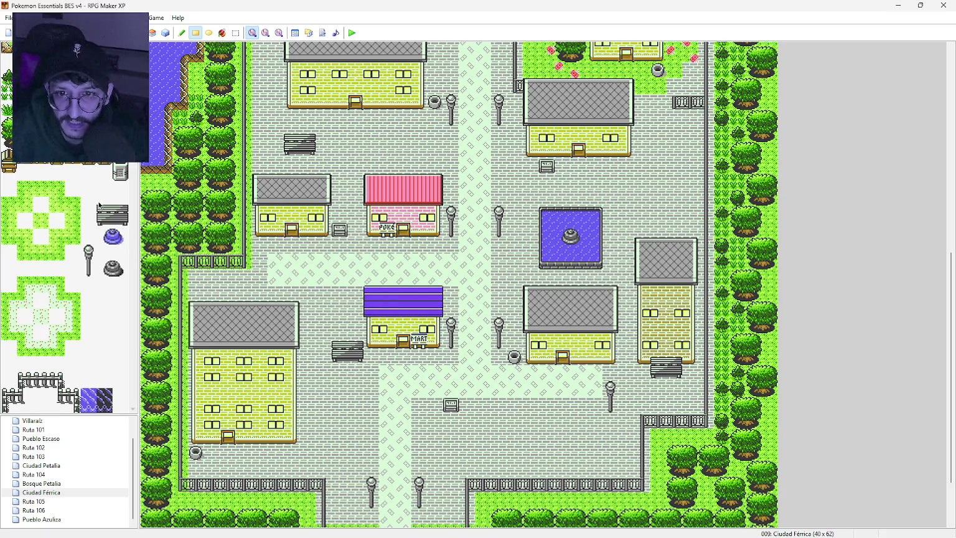
pyautogui.click(105, 289)
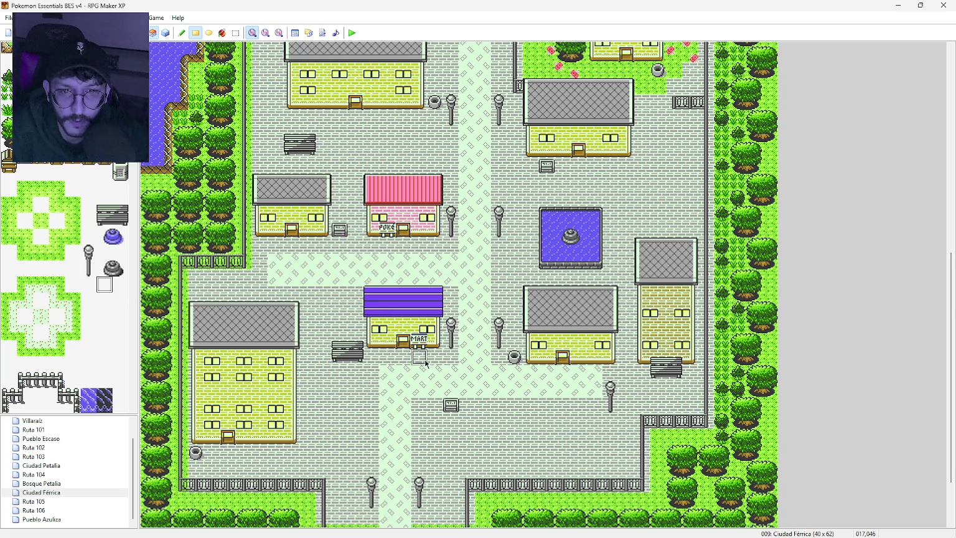
pyautogui.click(655, 377)
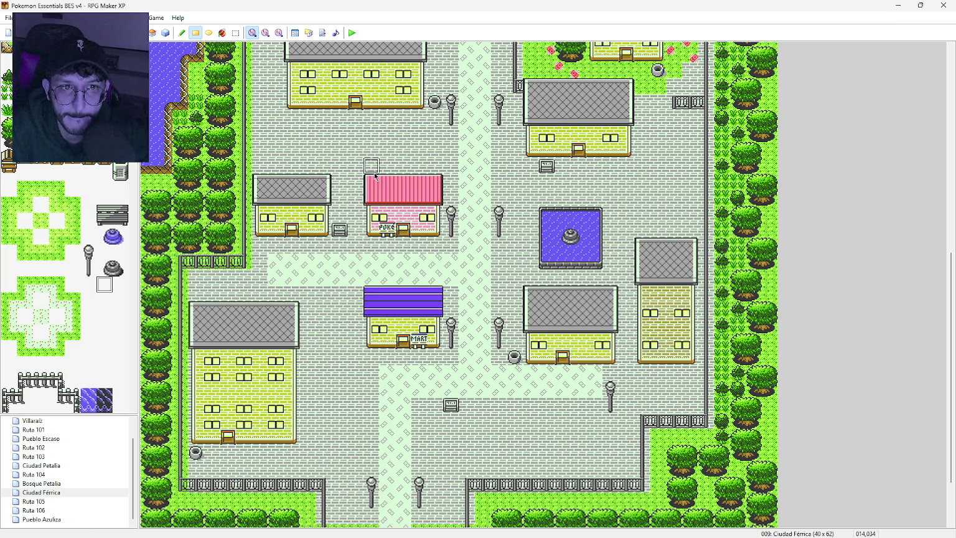
# Place two-by-two benches at five spots, including beside the Mart and above the fountain.
pyautogui.scroll(8, 376, 162)
pyautogui.scroll(-9, 378, 133)
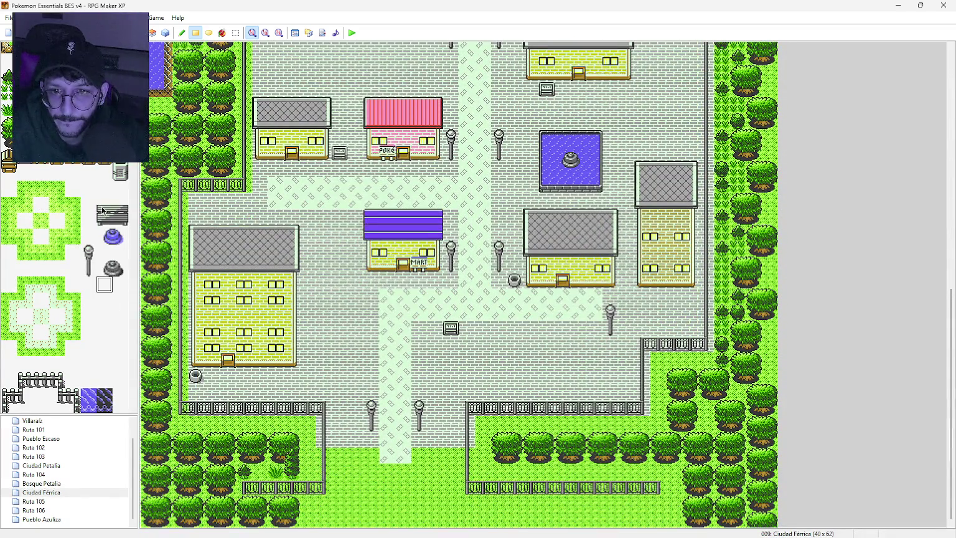
pyautogui.moveTo(103, 212); pyautogui.dragTo(121, 223)
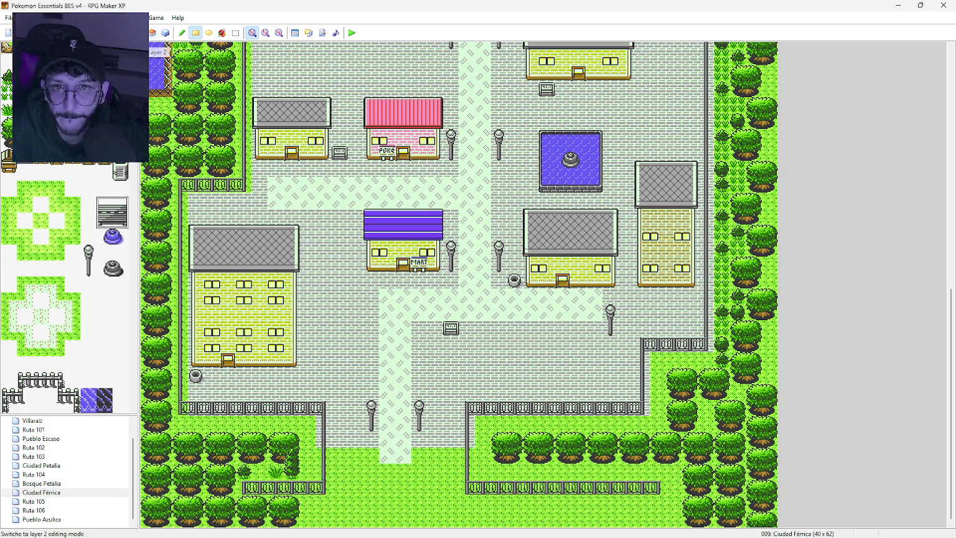
pyautogui.click(358, 272)
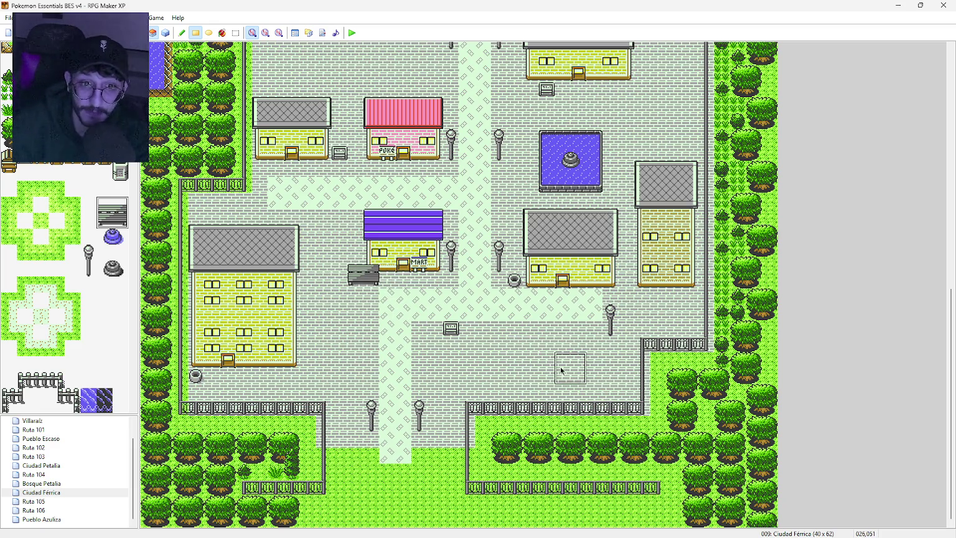
pyautogui.click(657, 279)
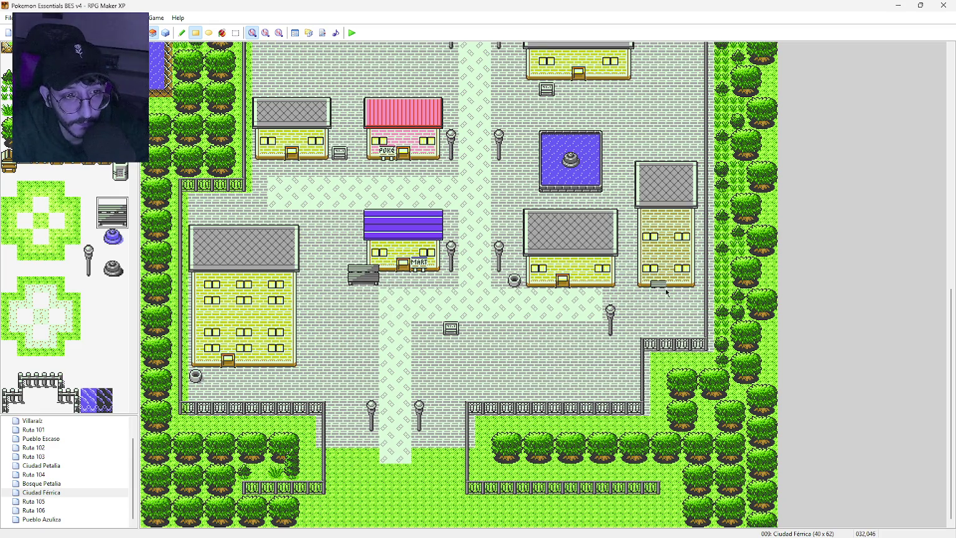
pyautogui.click(561, 111)
pyautogui.click(569, 118)
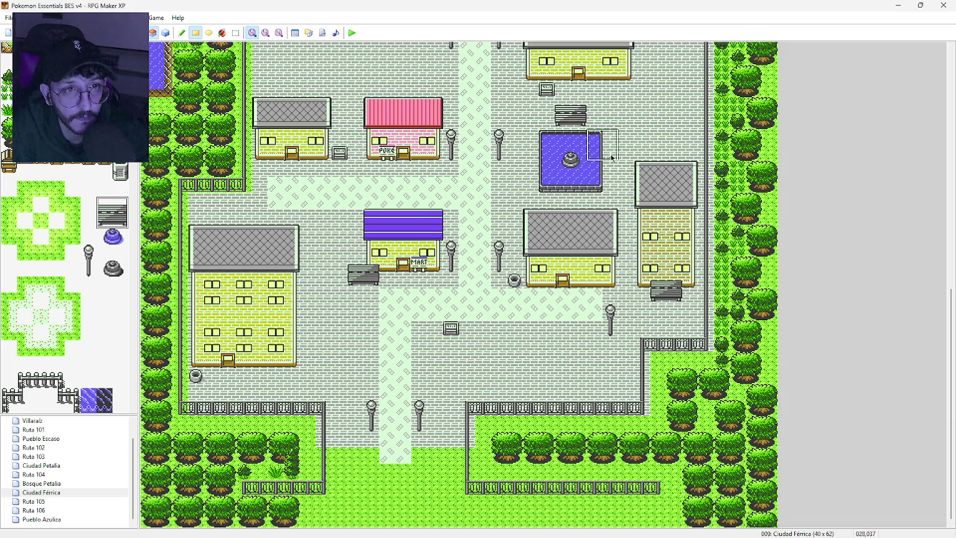
pyautogui.scroll(5, 486, 206)
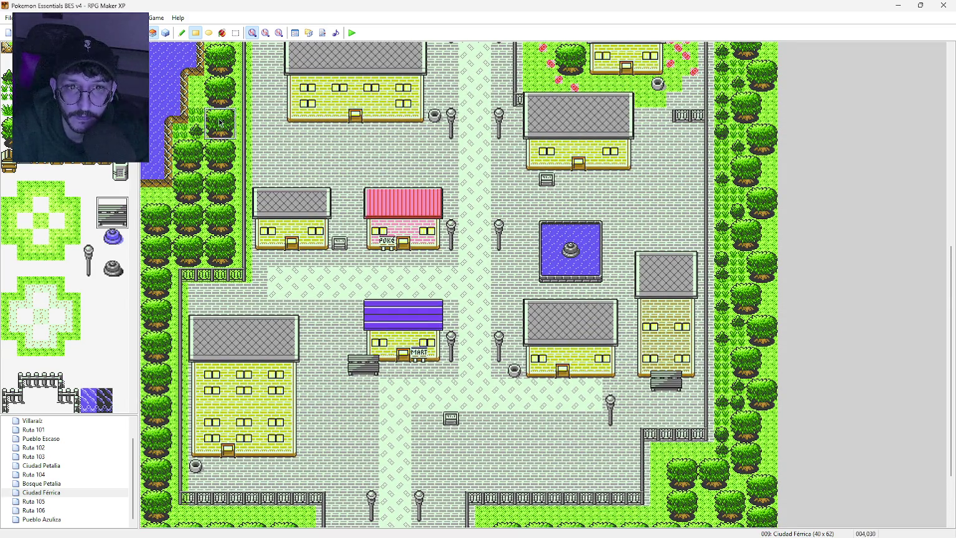
pyautogui.click(307, 125)
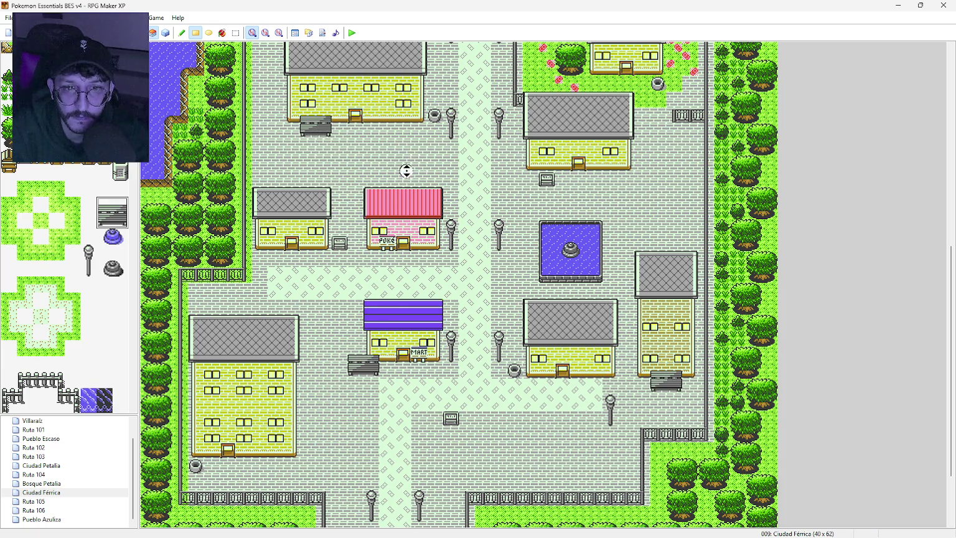
pyautogui.scroll(15, 405, 168)
pyautogui.scroll(2, 475, 141)
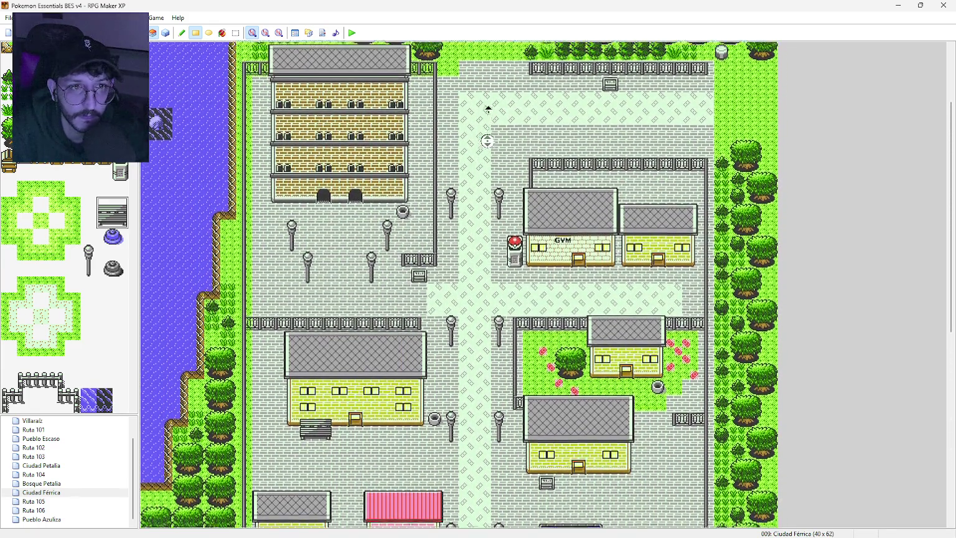
pyautogui.click(552, 98)
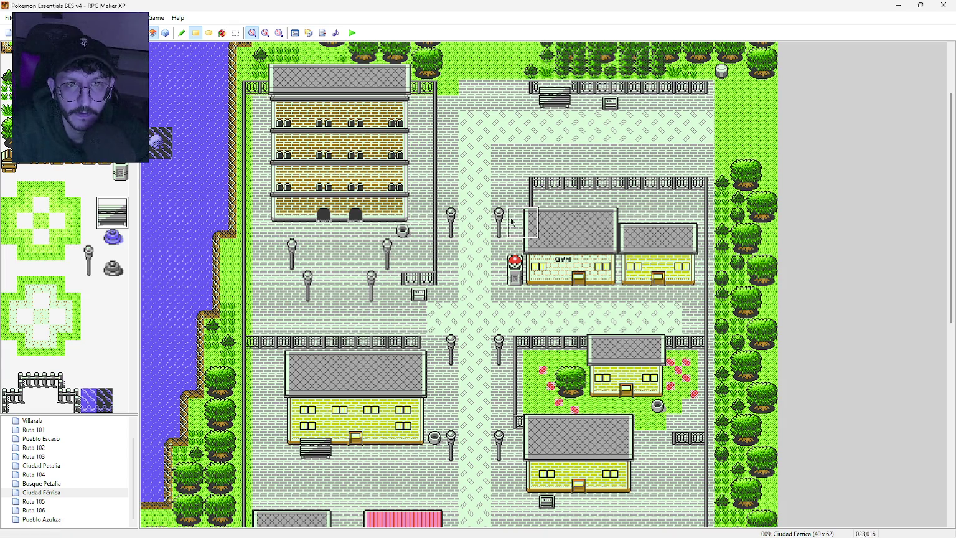
# Open the Ciudad Petalia map from the map tree.
pyautogui.scroll(-3, 482, 233)
pyautogui.scroll(-10, 485, 280)
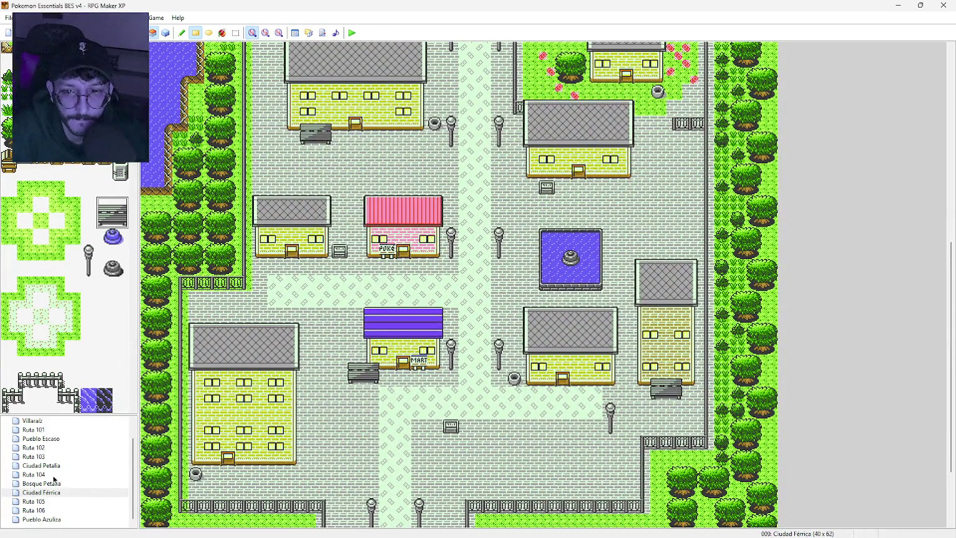
pyautogui.click(54, 466)
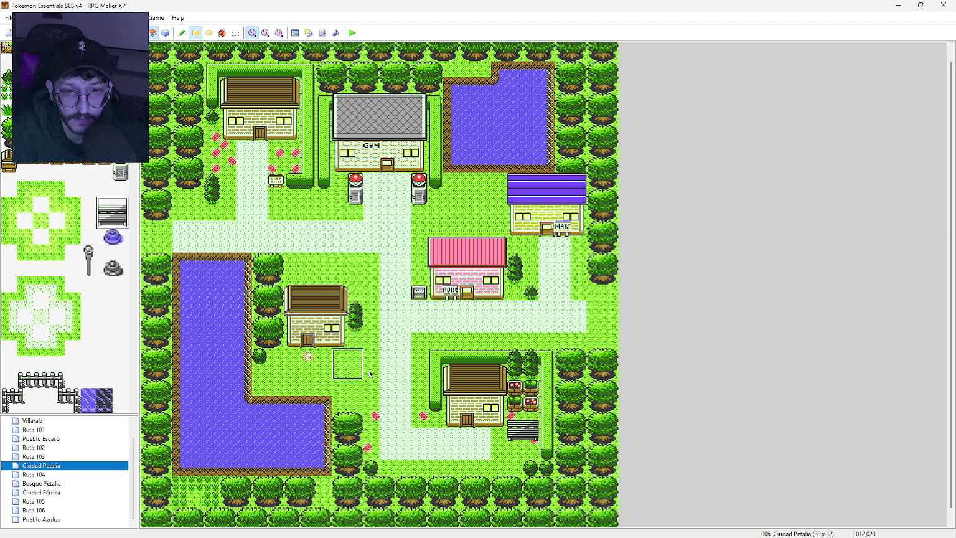
# In Pueblo Escaso, place a bench beside the brown house's door, undoing a misplaced one.
pyautogui.click(55, 439)
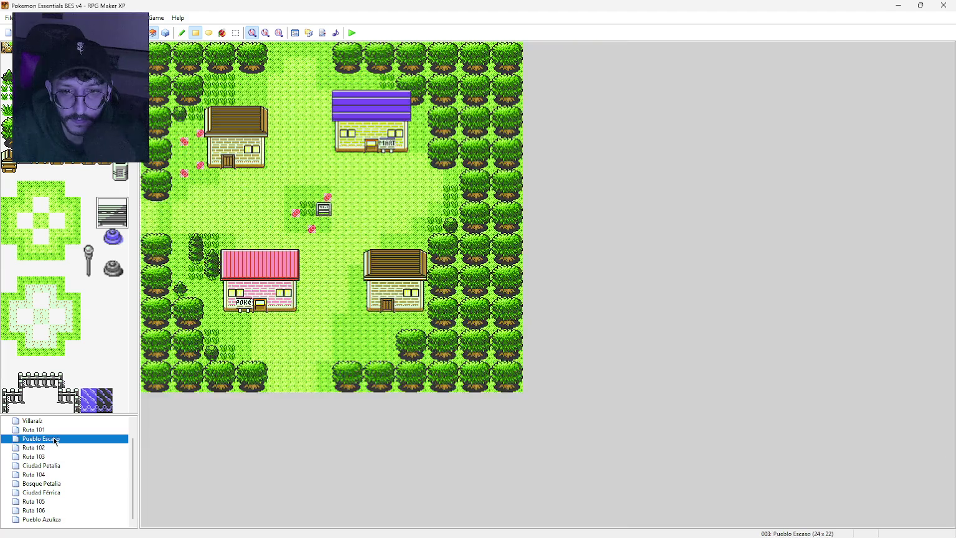
pyautogui.click(348, 155)
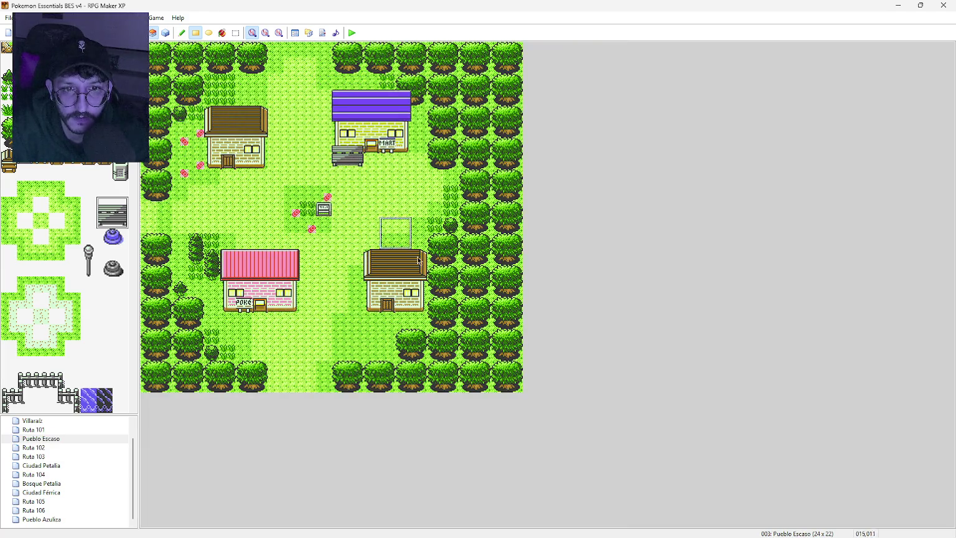
pyautogui.hotkey('ctrl', 'z')
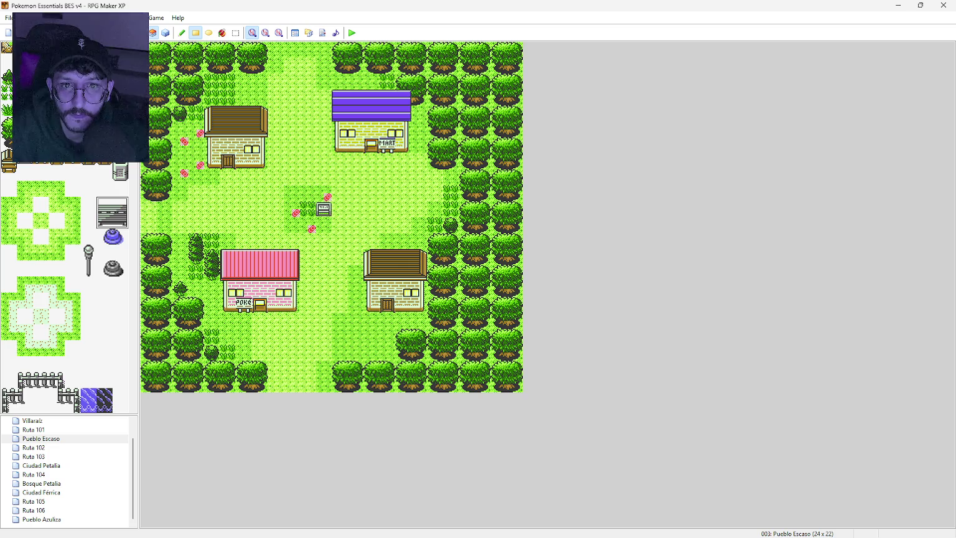
pyautogui.click(403, 314)
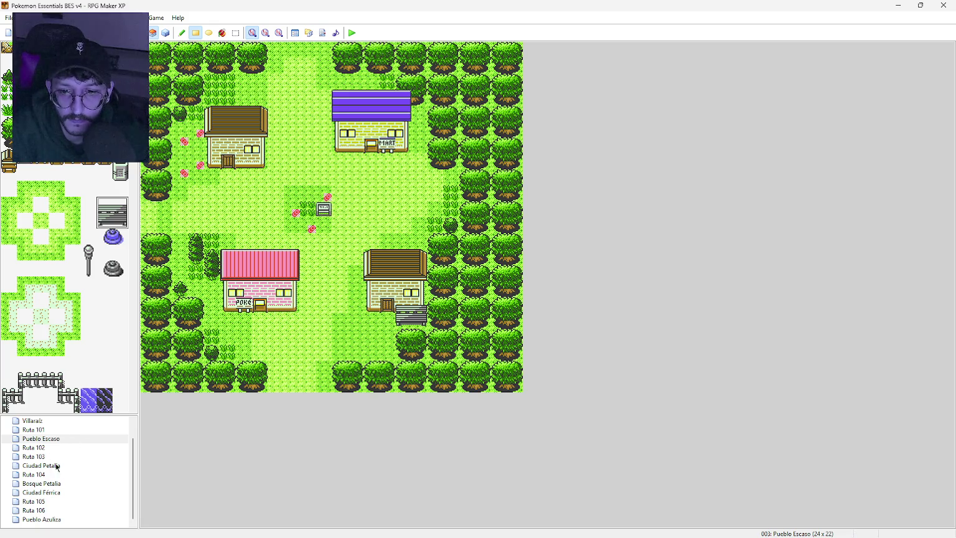
# Go through Villaraiz, Ciudad Petalia and Bosque Petalia back to the Ciudad Férrica map.
pyautogui.click(45, 422)
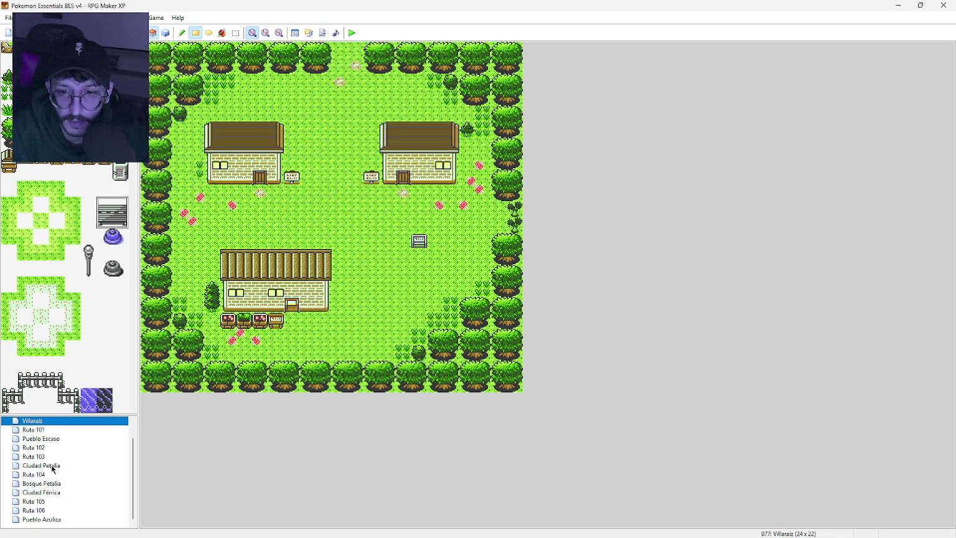
pyautogui.click(52, 466)
pyautogui.click(52, 483)
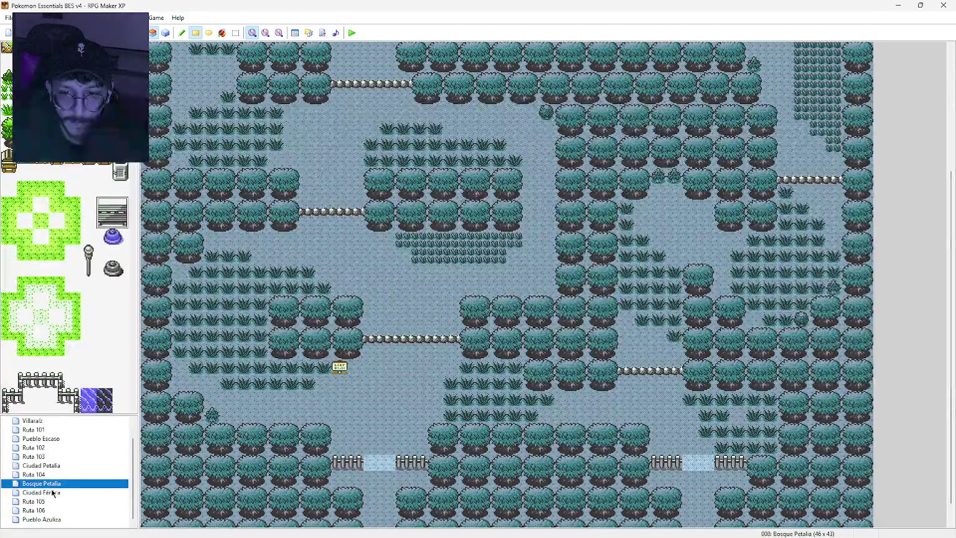
pyautogui.click(52, 492)
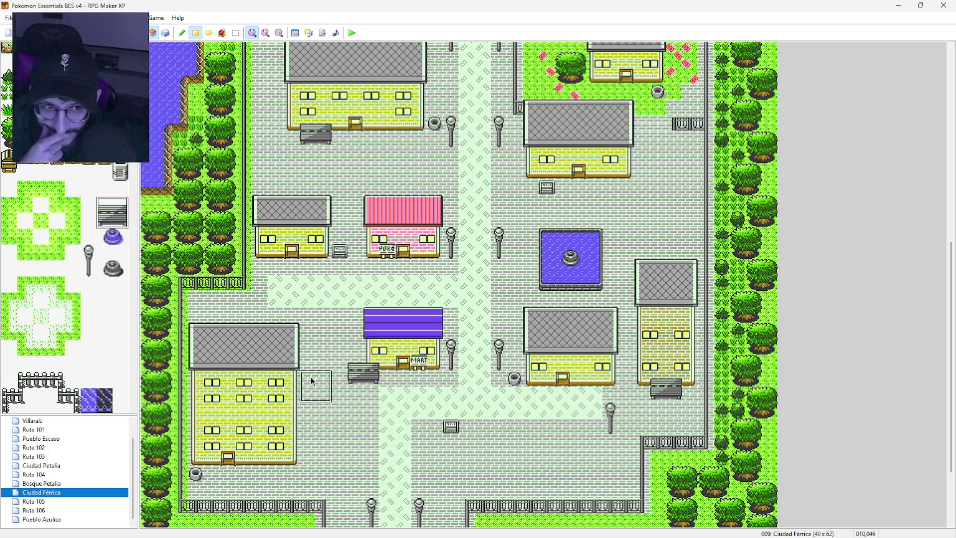
pyautogui.middleClick(317, 345)
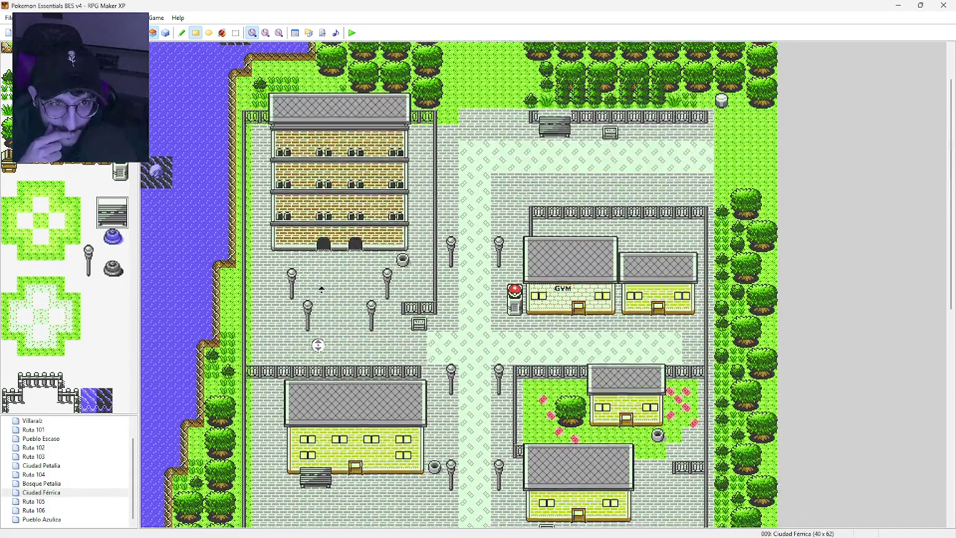
pyautogui.middleClick(321, 289)
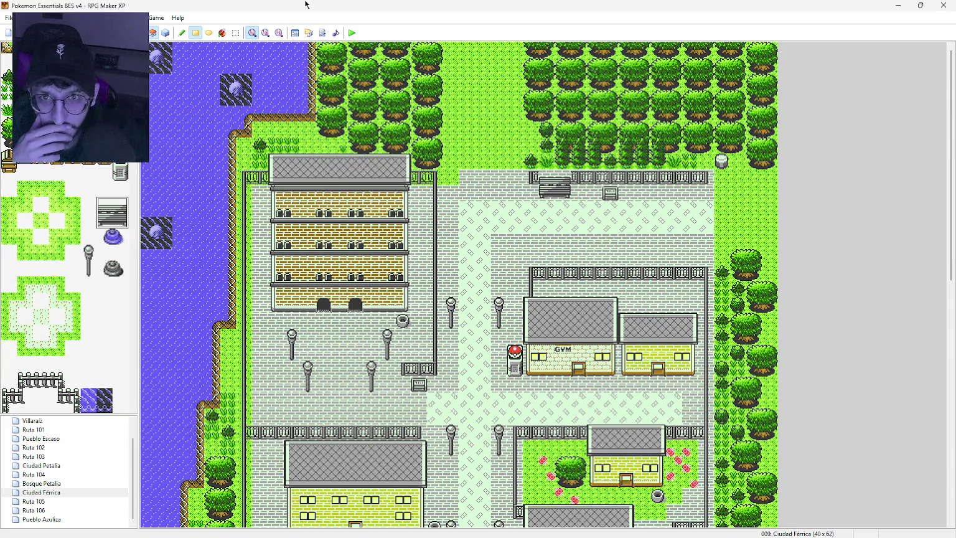
pyautogui.scroll(-5, 65, 287)
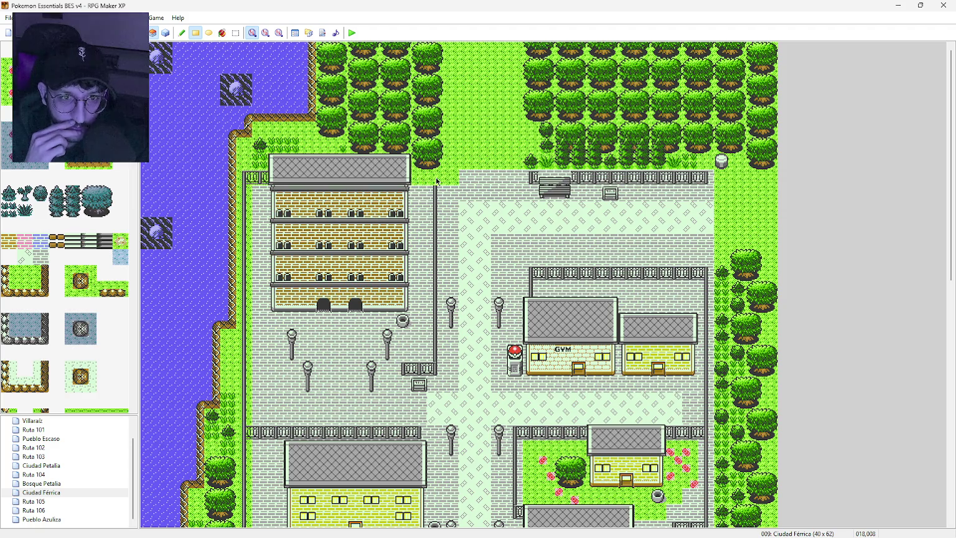
# Pave over the plaza's dark line, the upper fence row, and the long left and right fences.
pyautogui.moveTo(435, 197); pyautogui.dragTo(436, 316)
pyautogui.moveTo(436, 367); pyautogui.dragTo(408, 370)
pyautogui.moveTo(571, 175); pyautogui.dragTo(707, 177)
pyautogui.moveTo(265, 180)
pyautogui.mouseDown()
pyautogui.moveTo(244, 206)
pyautogui.moveTo(243, 427)
pyautogui.moveTo(705, 434)
pyautogui.mouseUp()
pyautogui.moveTo(706, 330)
pyautogui.mouseDown()
pyautogui.moveTo(704, 275)
pyautogui.moveTo(539, 275)
pyautogui.moveTo(531, 296)
pyautogui.mouseUp()
pyautogui.moveTo(708, 446); pyautogui.dragTo(708, 420)
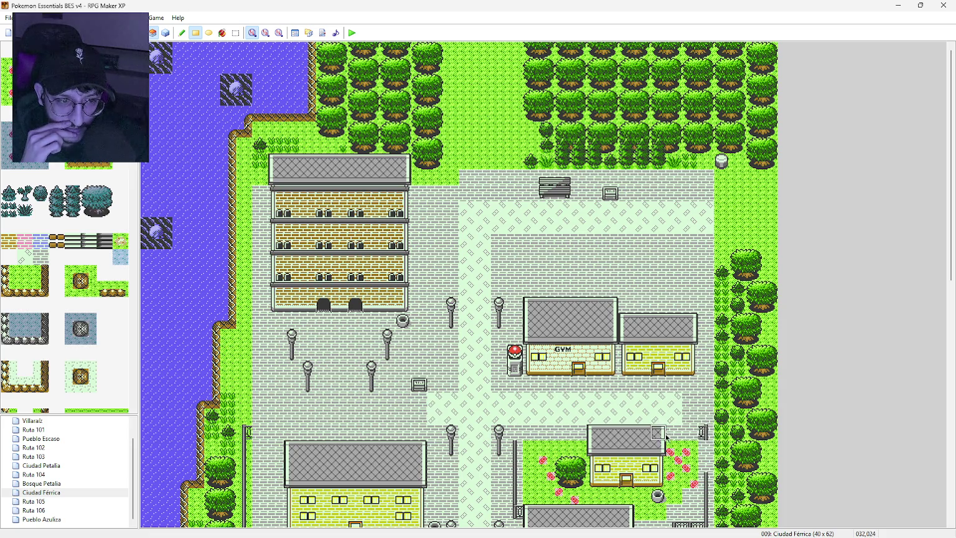
pyautogui.scroll(-5, 701, 434)
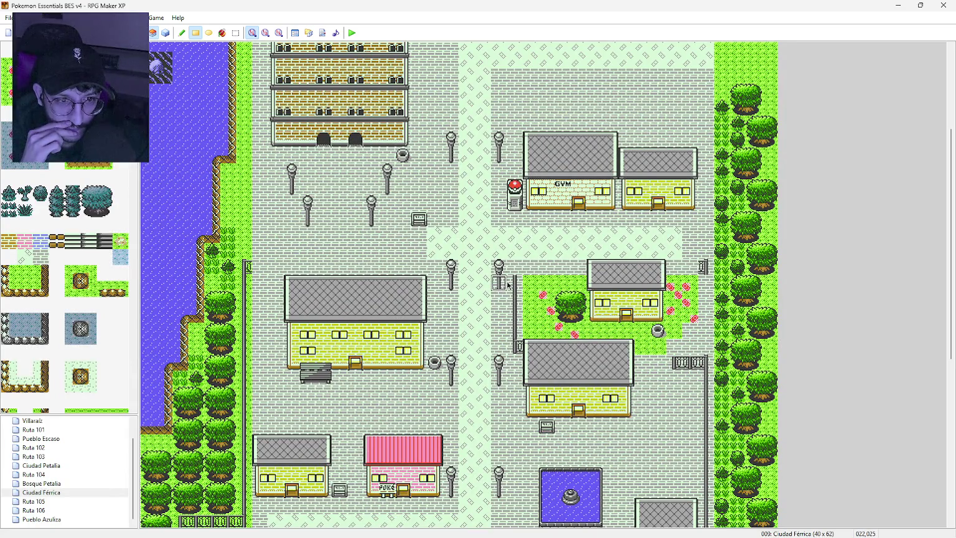
# Pave over the remaining left, corner, upper-right and bottom-right fences further south.
pyautogui.moveTo(514, 277); pyautogui.dragTo(516, 328)
pyautogui.moveTo(707, 378); pyautogui.dragTo(698, 363)
pyautogui.scroll(-5, 695, 404)
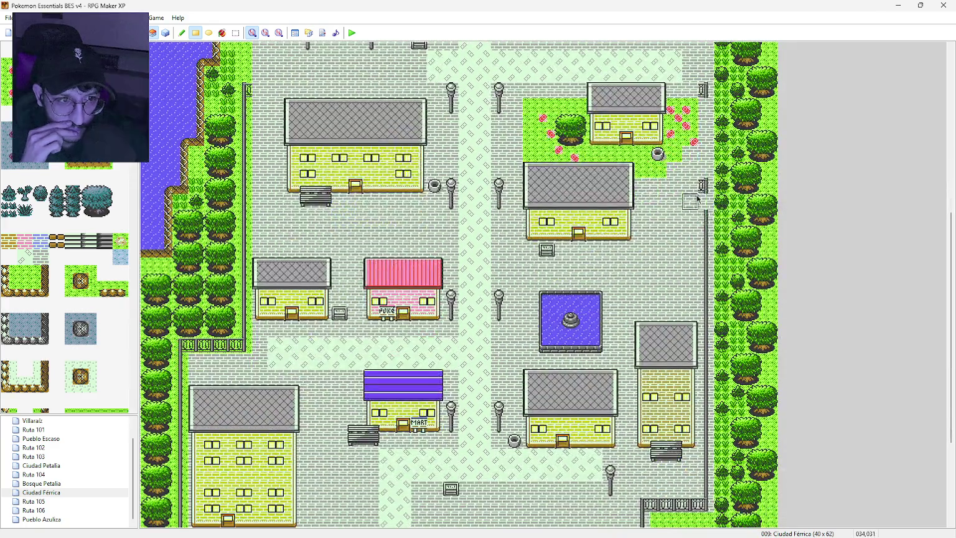
pyautogui.moveTo(707, 395); pyautogui.dragTo(707, 461)
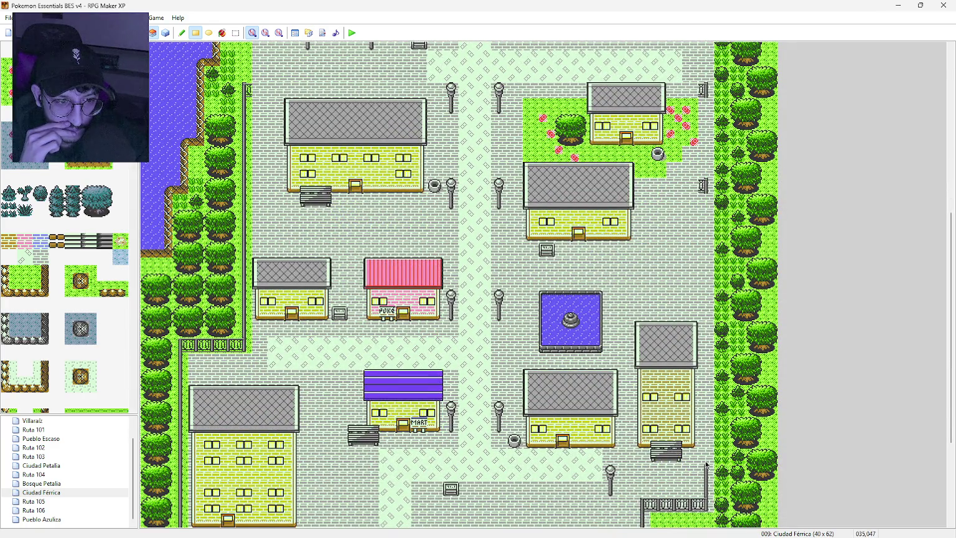
pyautogui.scroll(-4, 706, 496)
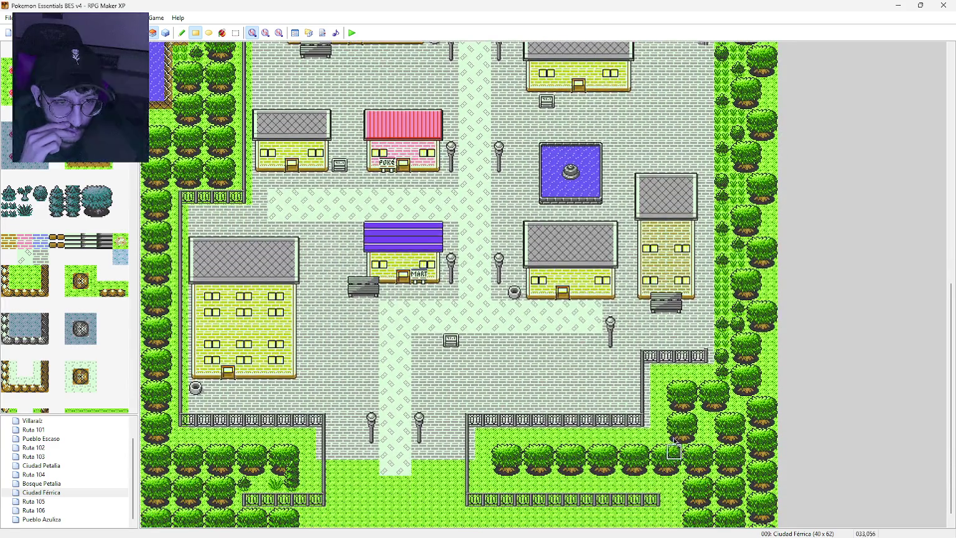
pyautogui.moveTo(702, 356)
pyautogui.mouseDown()
pyautogui.moveTo(643, 360)
pyautogui.moveTo(641, 420)
pyautogui.moveTo(483, 422)
pyautogui.mouseUp()
# Replace the lower, bottom and left fence rows along the southern edge with grass.
pyautogui.moveTo(468, 422)
pyautogui.mouseDown()
pyautogui.moveTo(468, 498)
pyautogui.moveTo(655, 501)
pyautogui.mouseUp()
pyautogui.moveTo(211, 501)
pyautogui.mouseDown()
pyautogui.moveTo(312, 500)
pyautogui.moveTo(323, 421)
pyautogui.moveTo(181, 420)
pyautogui.moveTo(180, 277)
pyautogui.mouseUp()
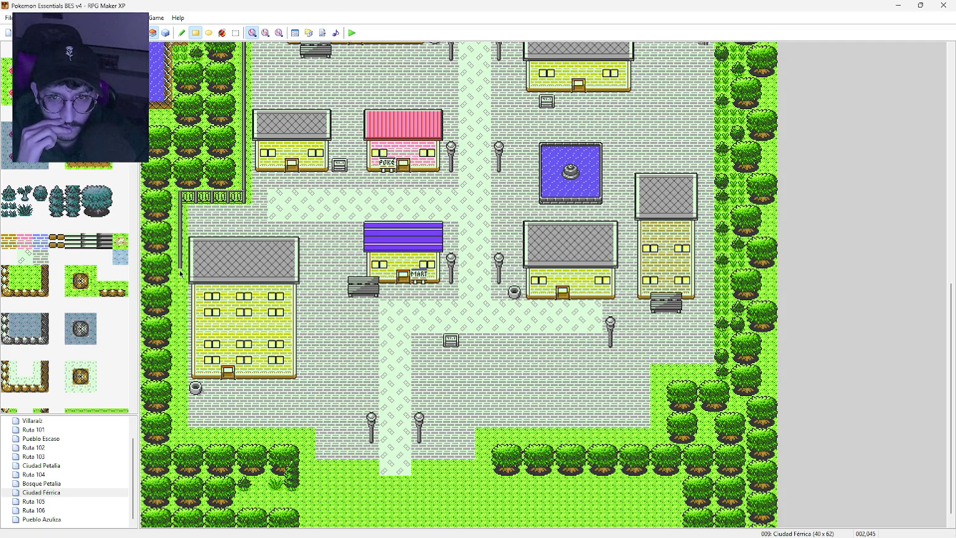
pyautogui.moveTo(179, 215)
pyautogui.mouseDown()
pyautogui.moveTo(199, 197)
pyautogui.moveTo(242, 197)
pyautogui.mouseUp()
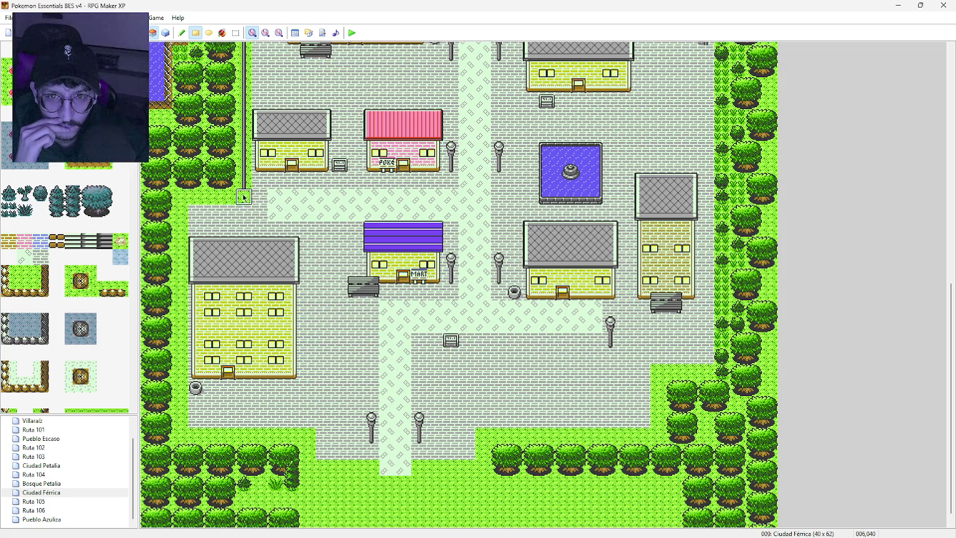
pyautogui.scroll(6, 242, 198)
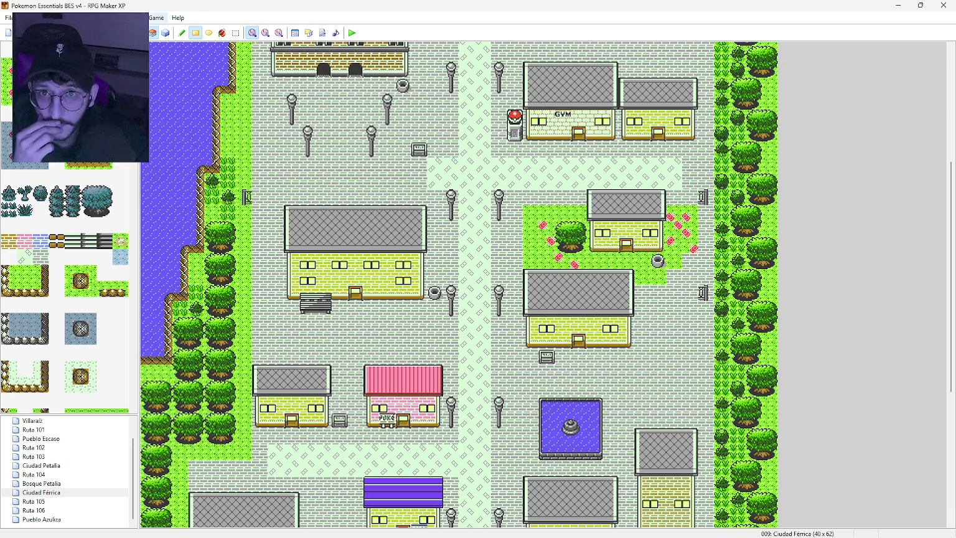
pyautogui.scroll(-15, 130, 287)
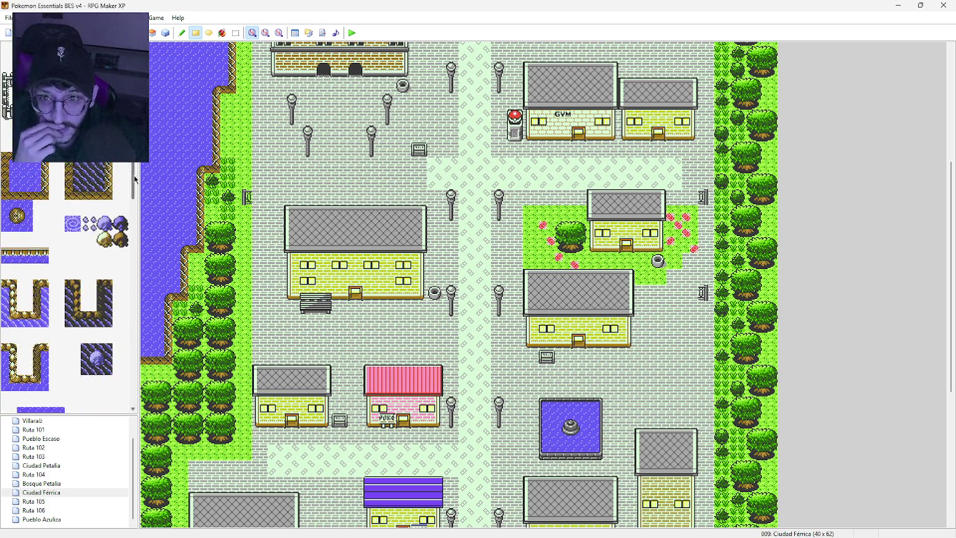
# Draw a vertical fence up the west street and place a fence piece beside the gym.
pyautogui.scroll(-10, 125, 292)
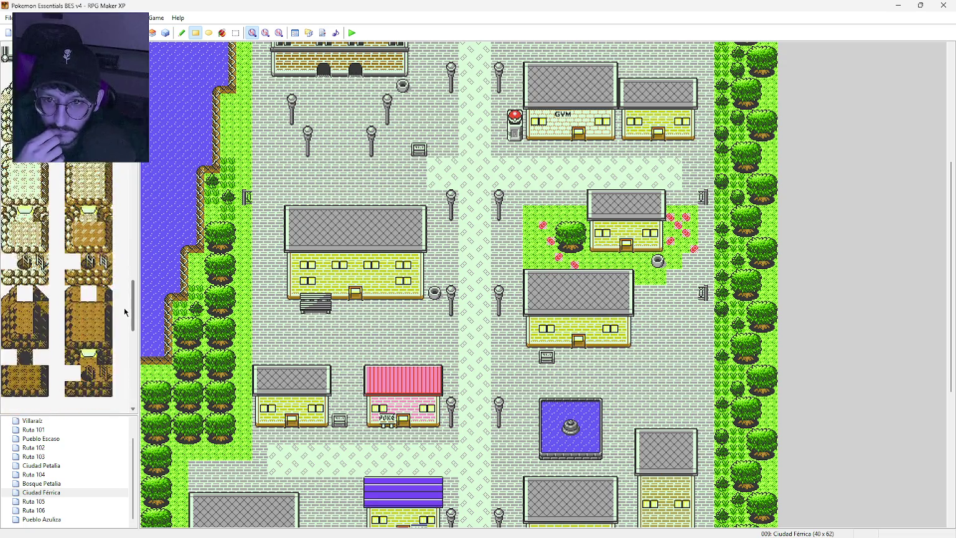
pyautogui.click(9, 299)
pyautogui.moveTo(245, 211); pyautogui.dragTo(252, 375)
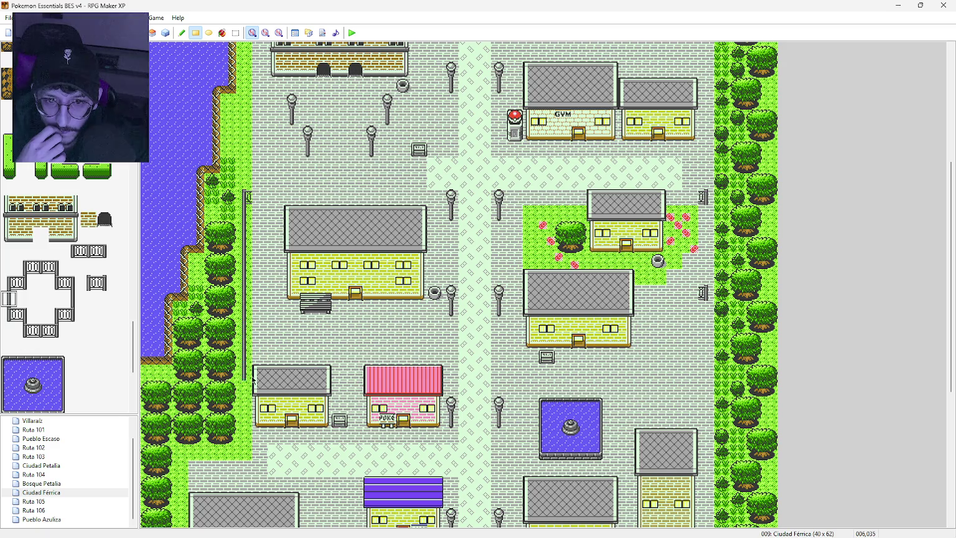
pyautogui.moveTo(246, 182); pyautogui.dragTo(246, 60)
pyautogui.scroll(3, 246, 61)
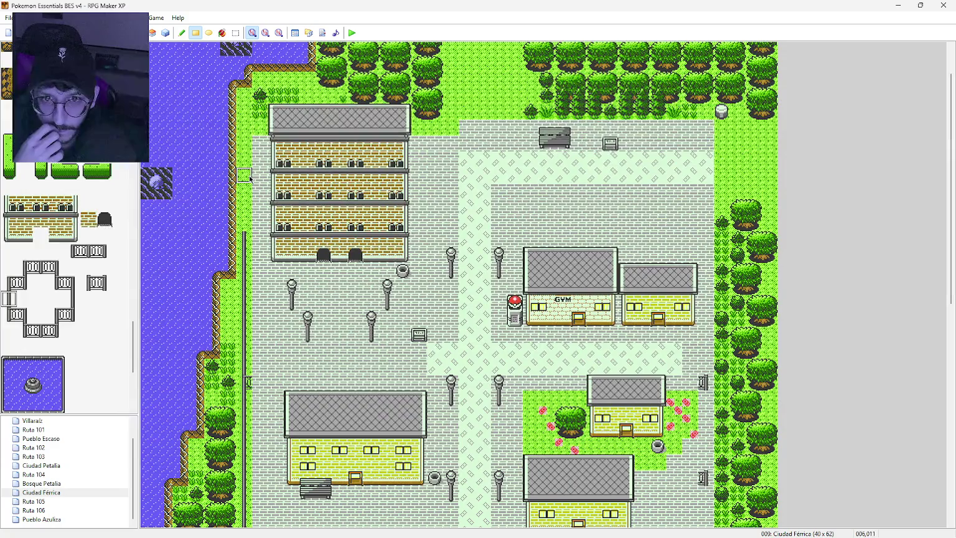
pyautogui.moveTo(245, 224); pyautogui.dragTo(244, 142)
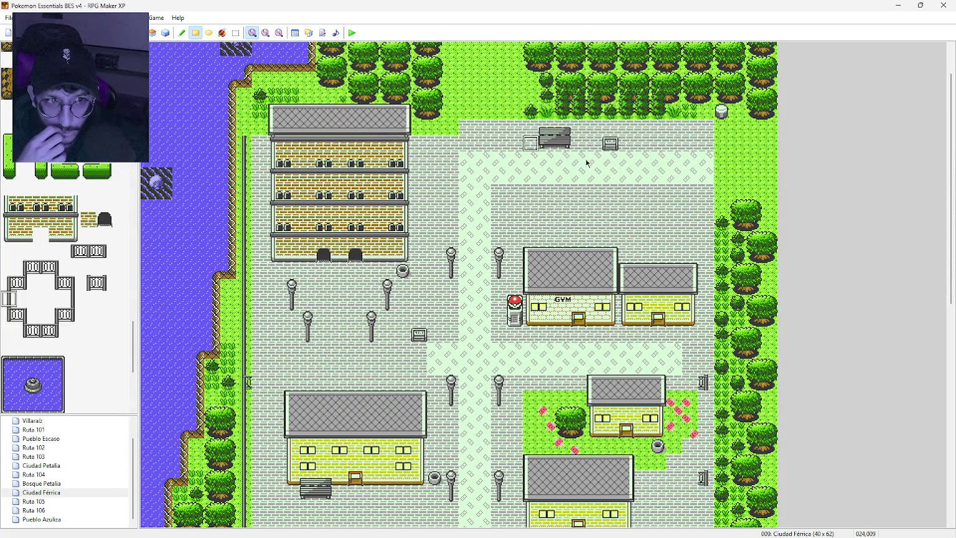
pyautogui.click(72, 300)
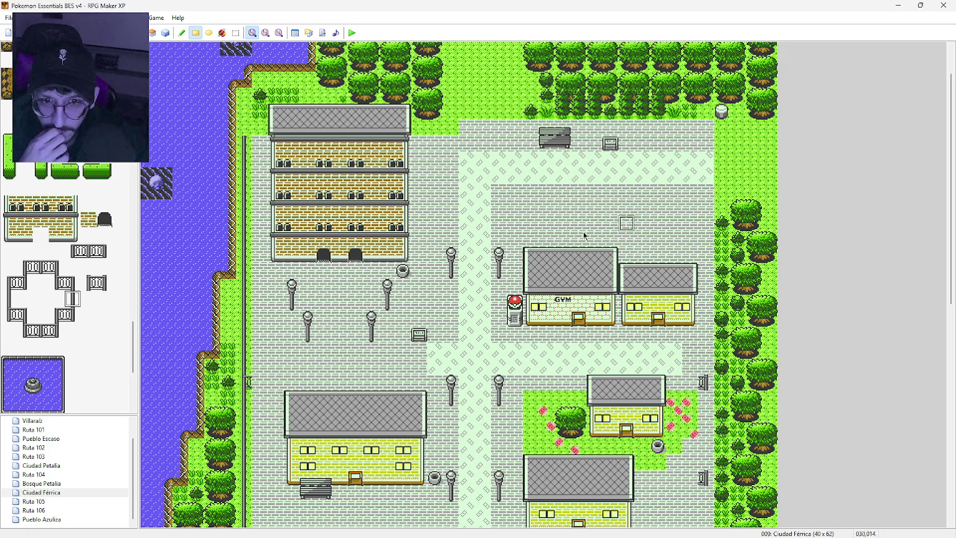
pyautogui.click(28, 331)
pyautogui.click(517, 255)
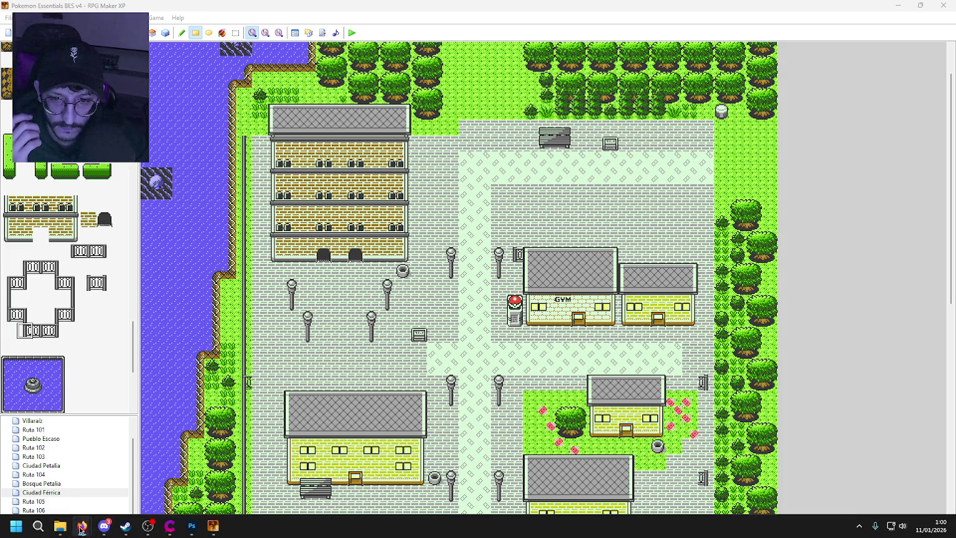
# Put away the browser reference image, refocus RPG Maker XP, and select a horizontal fence tile.
pyautogui.click(81, 527)
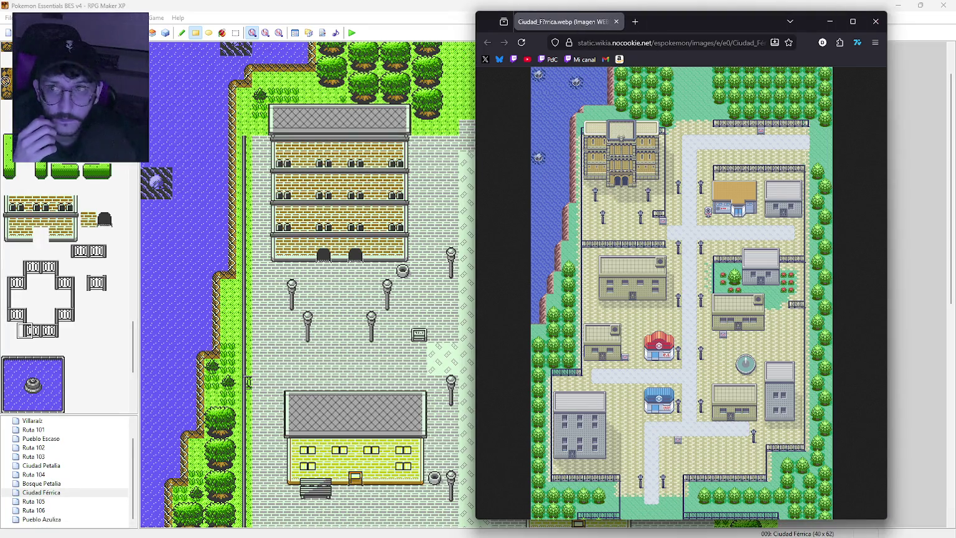
pyautogui.hotkey('alt', 'Tab')
pyautogui.click(407, 9)
pyautogui.click(42, 269)
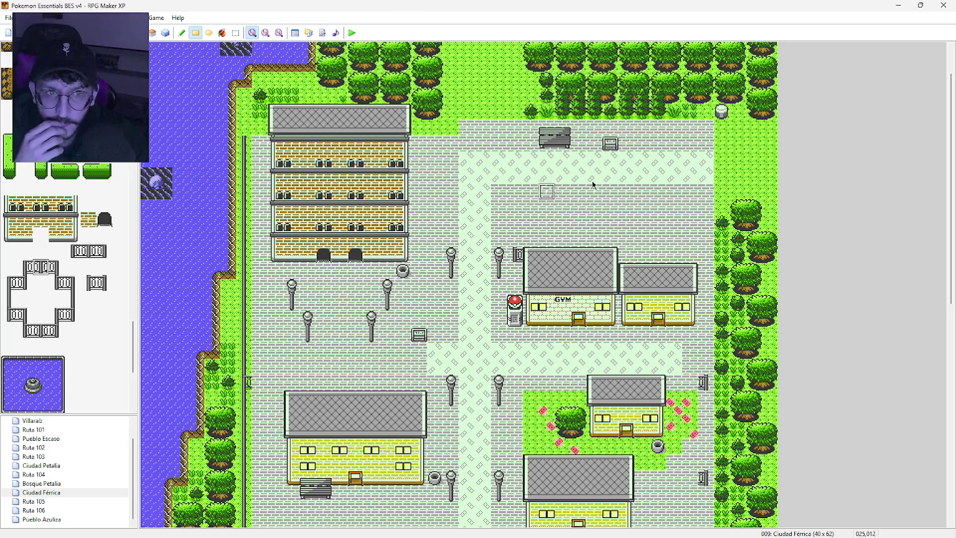
# Paint a fence row above the gym plaza with an end cap on its left.
pyautogui.moveTo(530, 210); pyautogui.dragTo(697, 208)
pyautogui.click(54, 268)
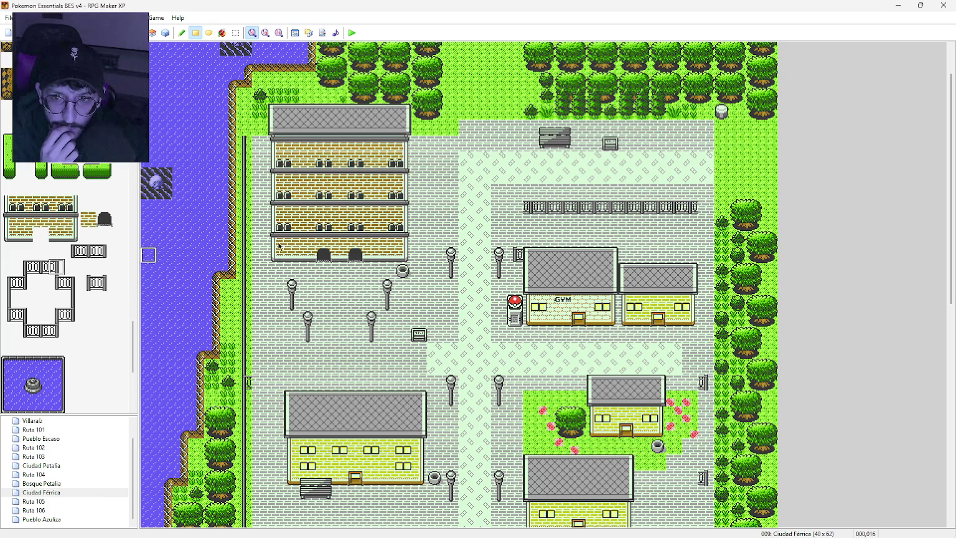
pyautogui.click(27, 268)
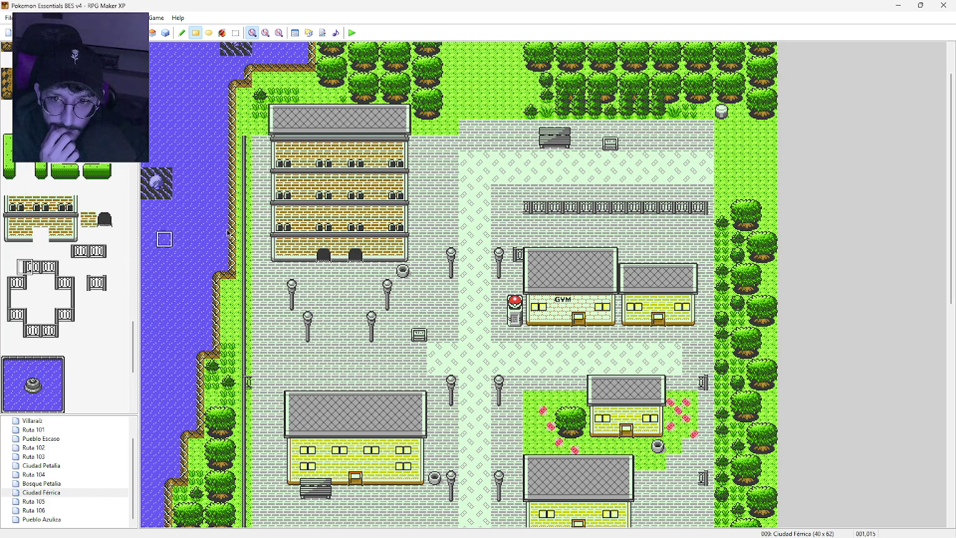
pyautogui.click(518, 207)
# Run vertical fence lines down the plaza's left side and far down its right edge.
pyautogui.click(11, 300)
pyautogui.moveTo(515, 216); pyautogui.dragTo(508, 241)
pyautogui.click(72, 300)
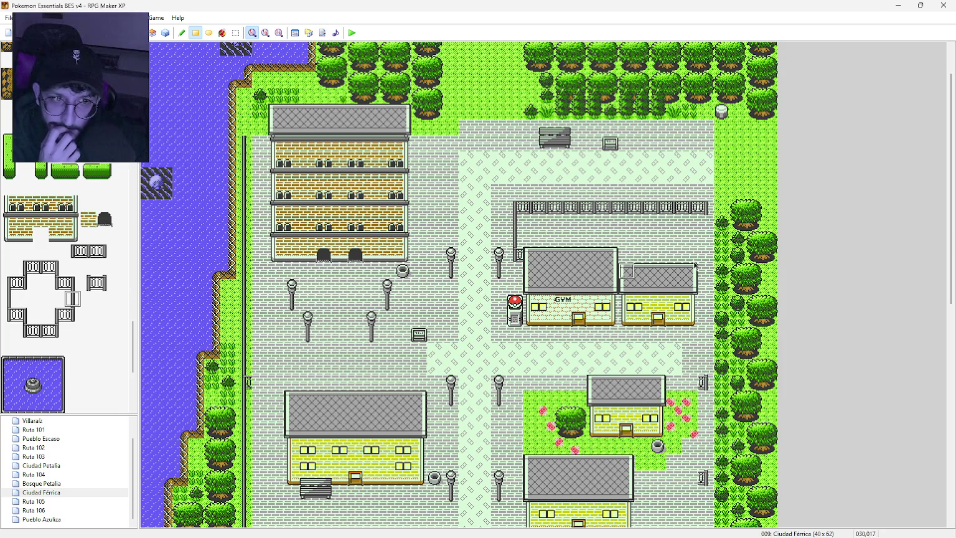
pyautogui.moveTo(706, 239); pyautogui.dragTo(711, 356)
pyautogui.scroll(-5, 708, 369)
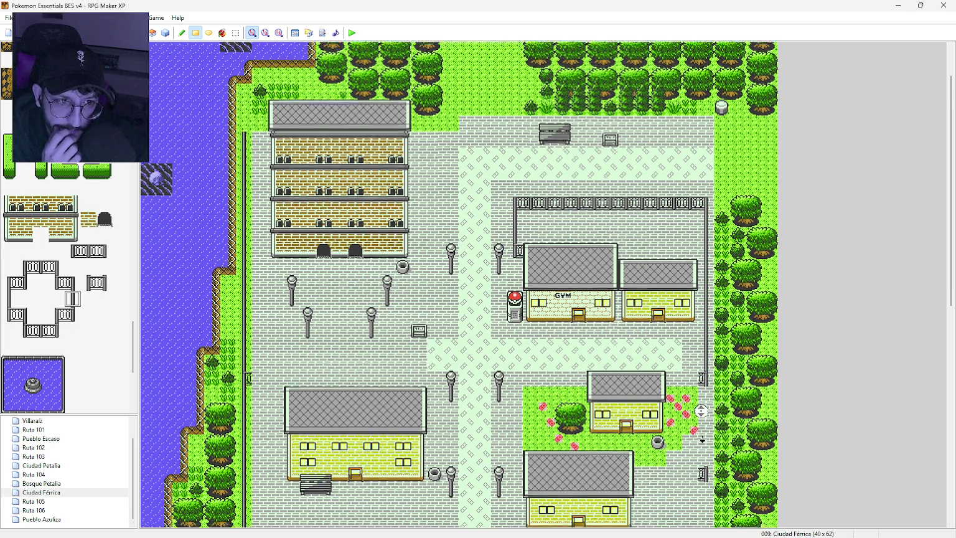
pyautogui.moveTo(708, 267); pyautogui.dragTo(708, 347)
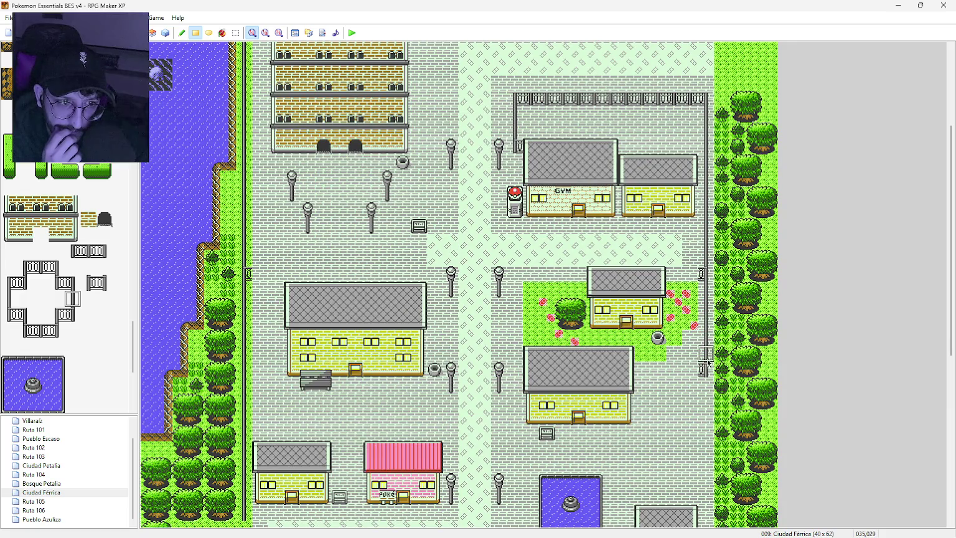
pyautogui.scroll(-8, 706, 358)
pyautogui.scroll(-1, 702, 338)
pyautogui.scroll(-3, 700, 366)
pyautogui.moveTo(707, 171); pyautogui.dragTo(709, 426)
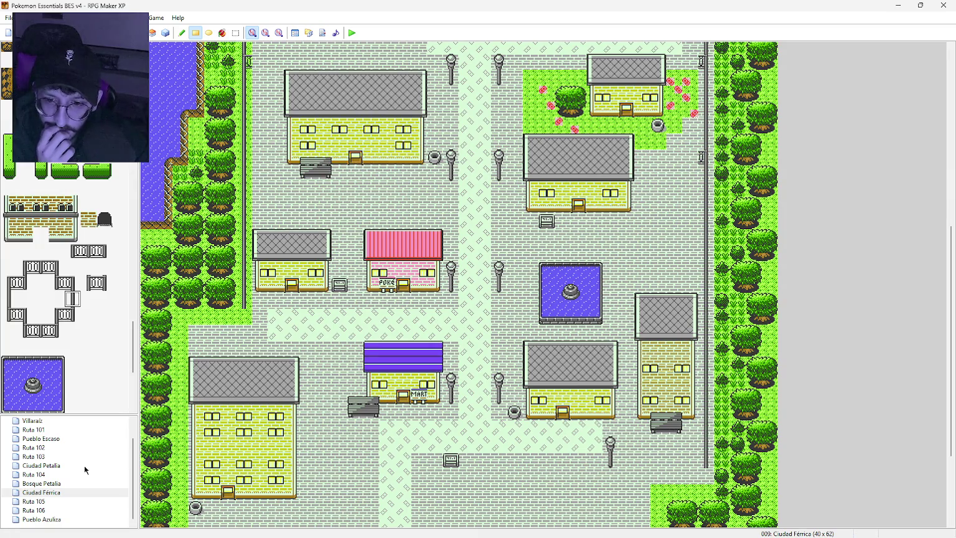
# Cap the right fence line, turn it inward, and run a fence row along the street's south edge.
pyautogui.click(69, 314)
pyautogui.scroll(-6, 719, 371)
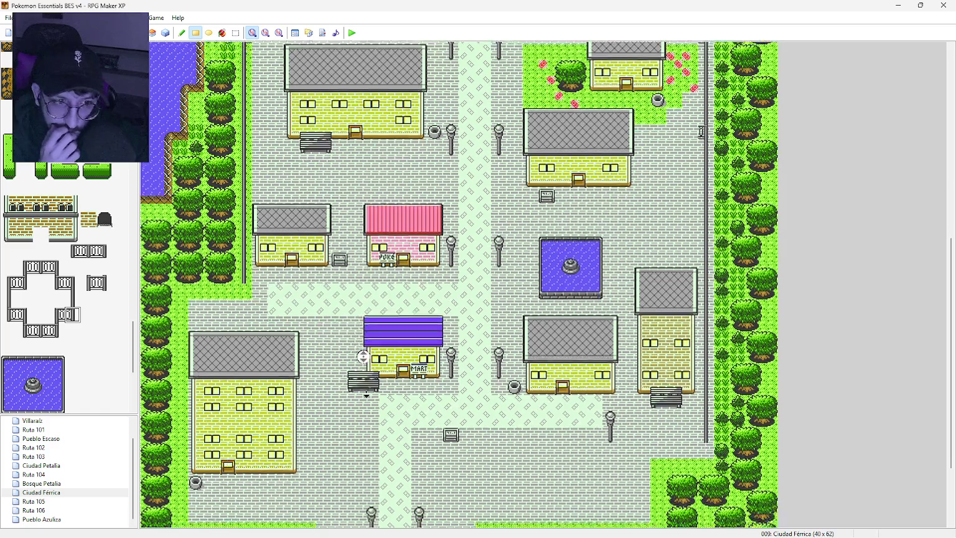
pyautogui.click(707, 371)
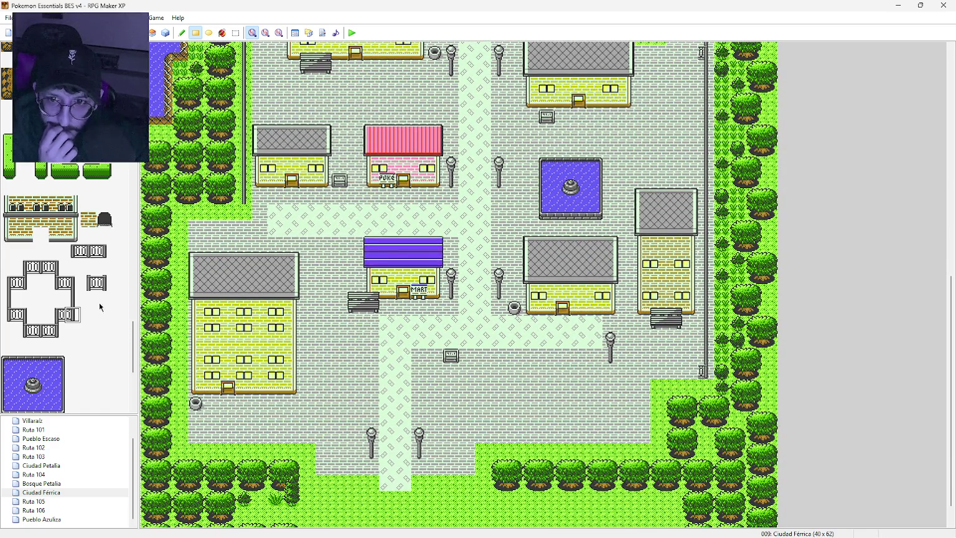
pyautogui.moveTo(46, 335); pyautogui.dragTo(32, 330)
pyautogui.click(690, 371)
pyautogui.click(658, 372)
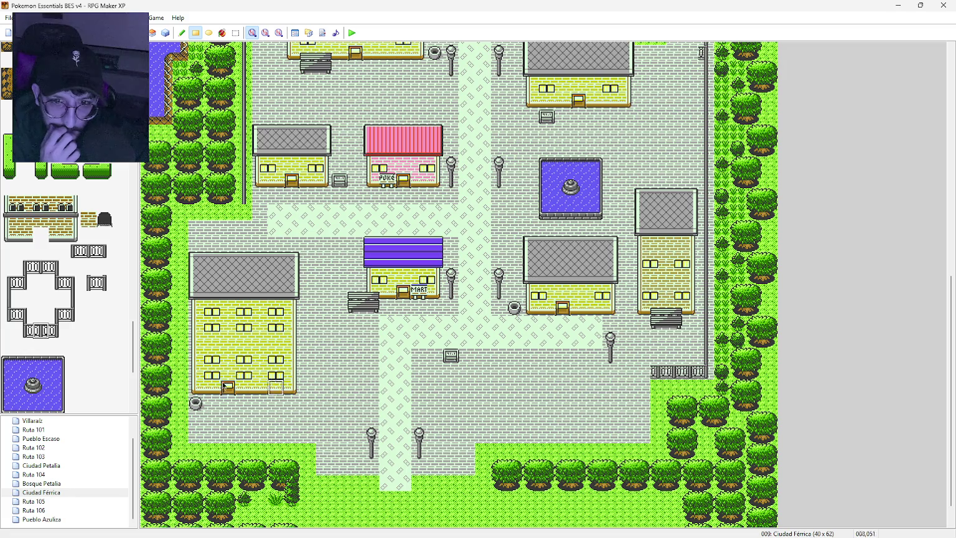
pyautogui.click(72, 298)
pyautogui.moveTo(643, 388); pyautogui.dragTo(643, 427)
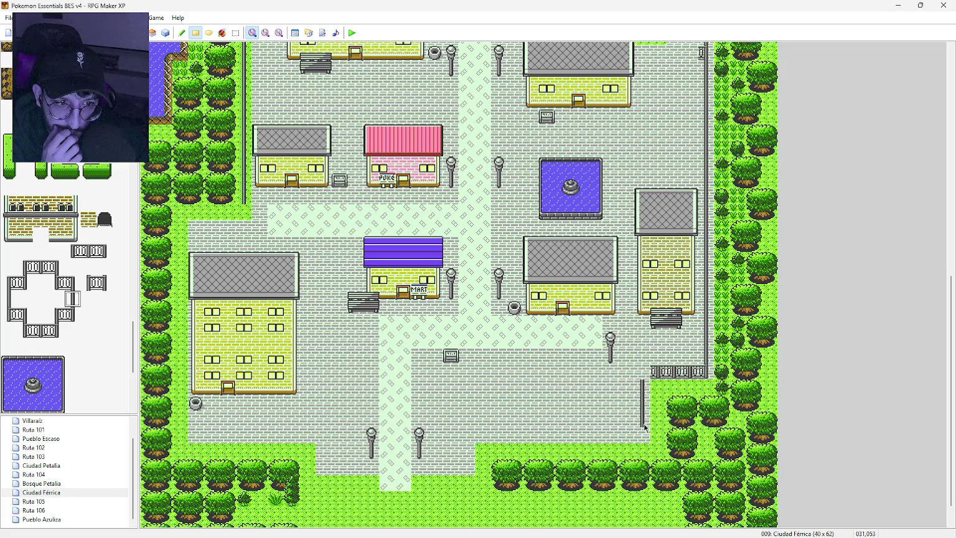
pyautogui.moveTo(45, 337); pyautogui.dragTo(31, 330)
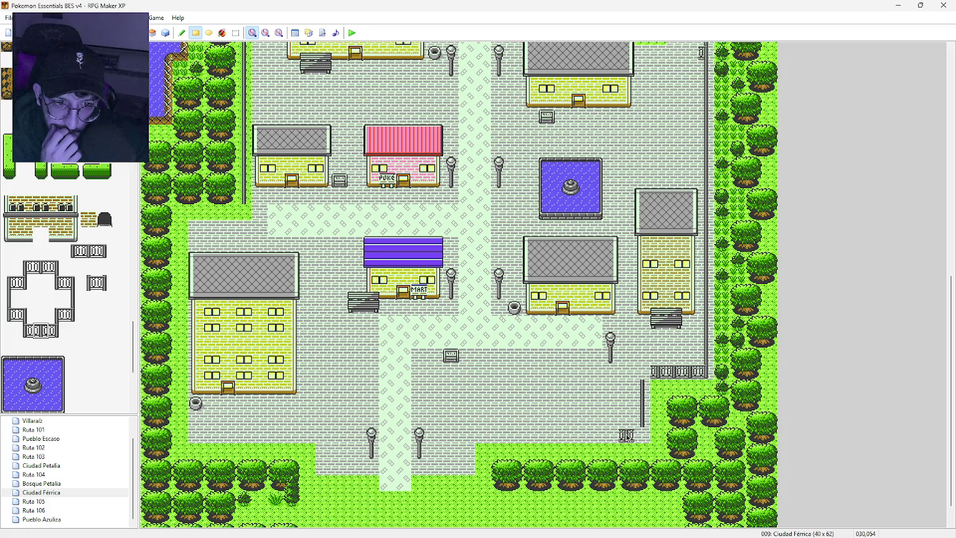
pyautogui.moveTo(626, 434); pyautogui.dragTo(496, 437)
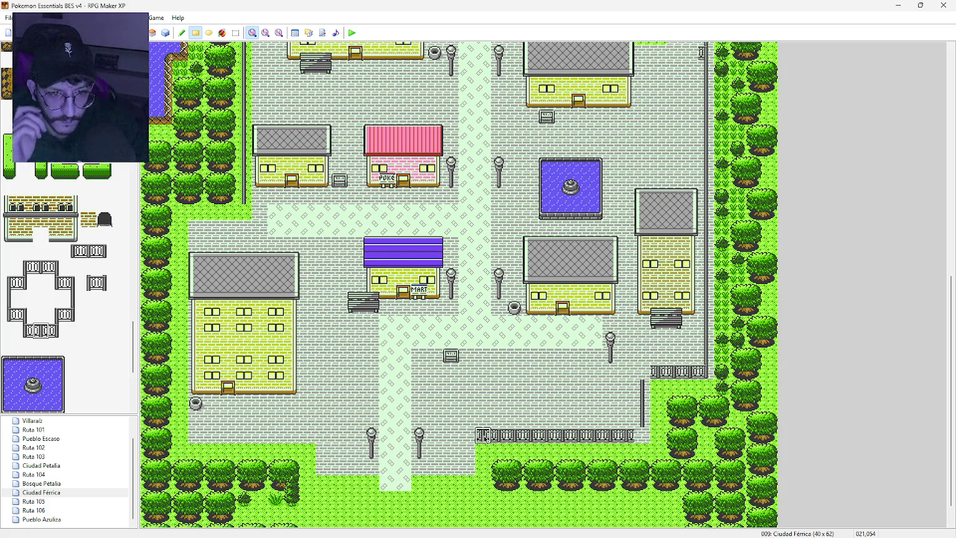
# Add a short post below the row's left end and corners where the fence lines meet.
pyautogui.click(73, 299)
pyautogui.moveTo(467, 451); pyautogui.dragTo(467, 466)
pyautogui.click(21, 288)
pyautogui.click(467, 434)
pyautogui.click(643, 372)
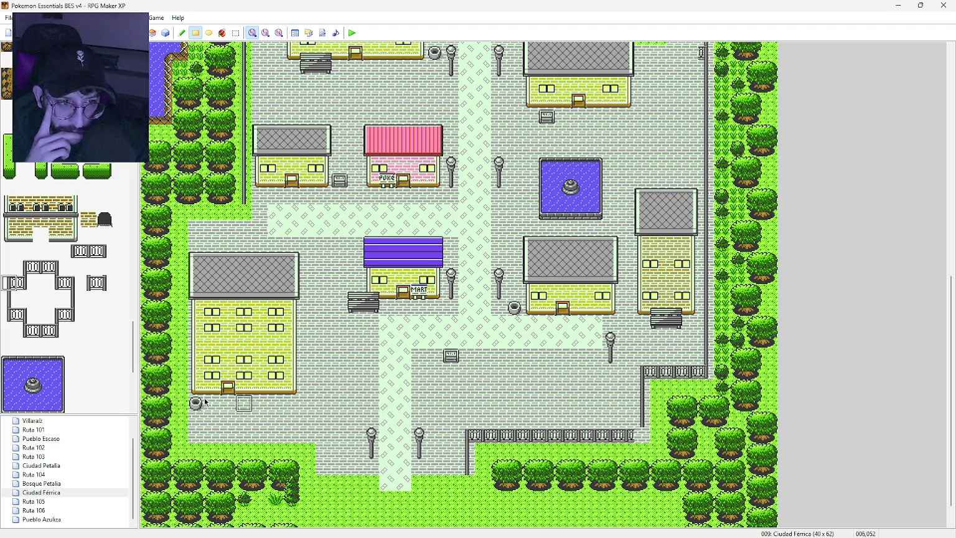
# Paint a second fence row across the southern grass with a post and right end cap.
pyautogui.click(72, 314)
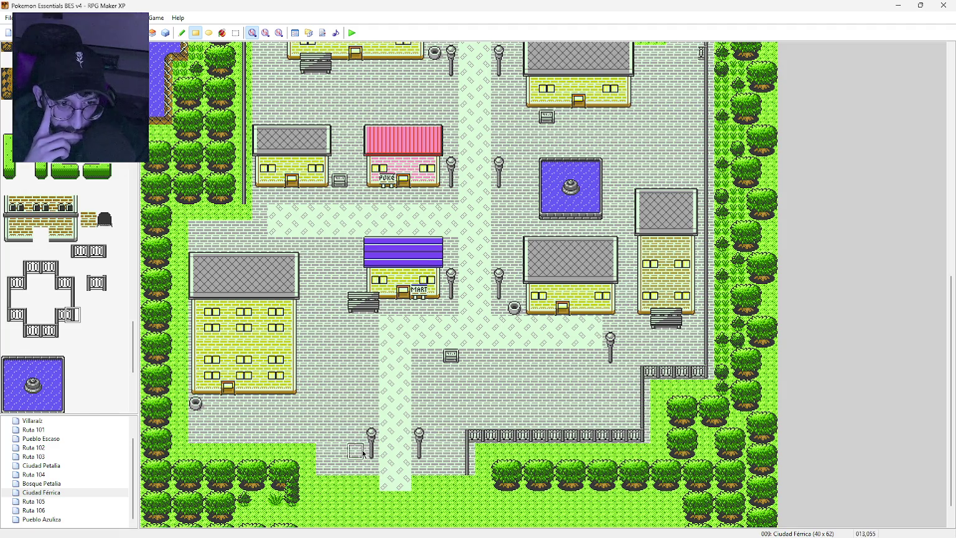
pyautogui.scroll(-2, 380, 445)
pyautogui.click(26, 329)
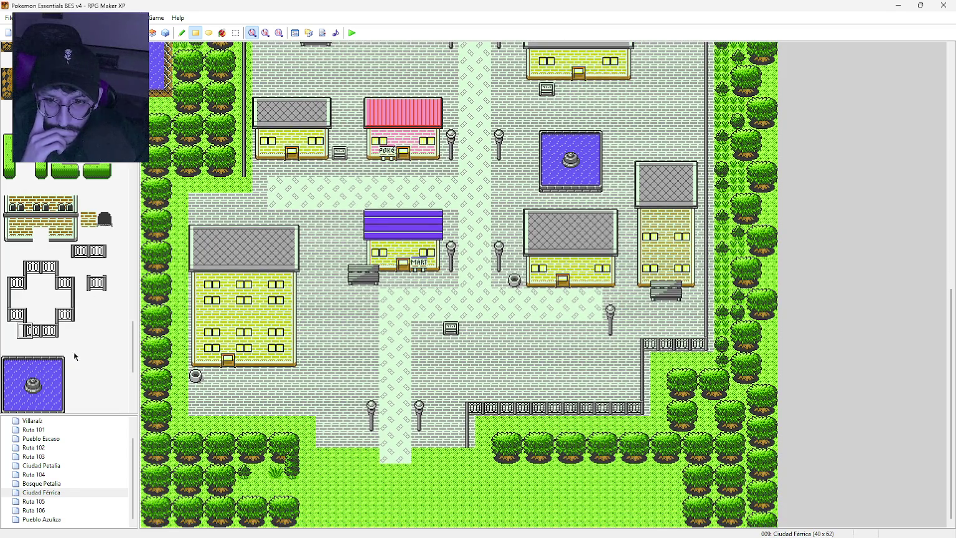
pyautogui.click(471, 483)
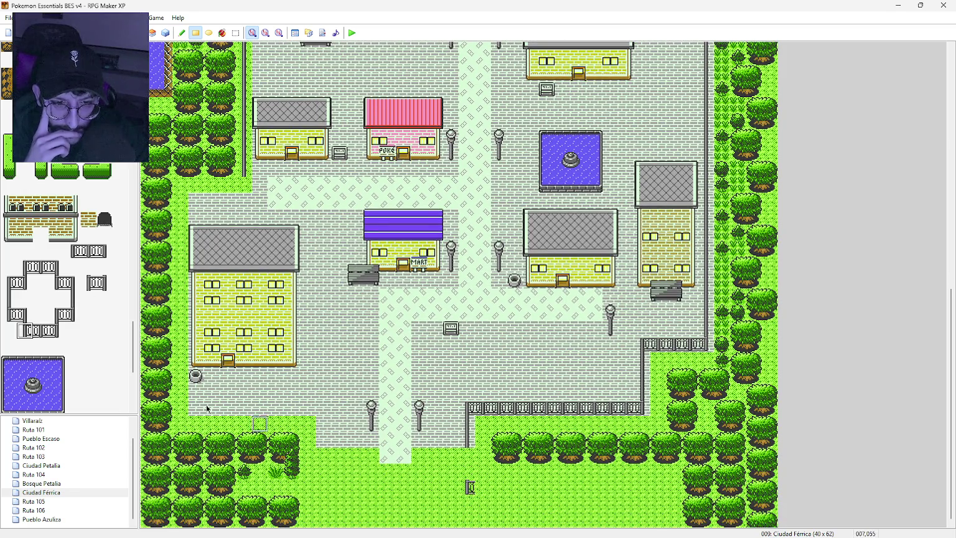
pyautogui.click(10, 299)
pyautogui.click(470, 457)
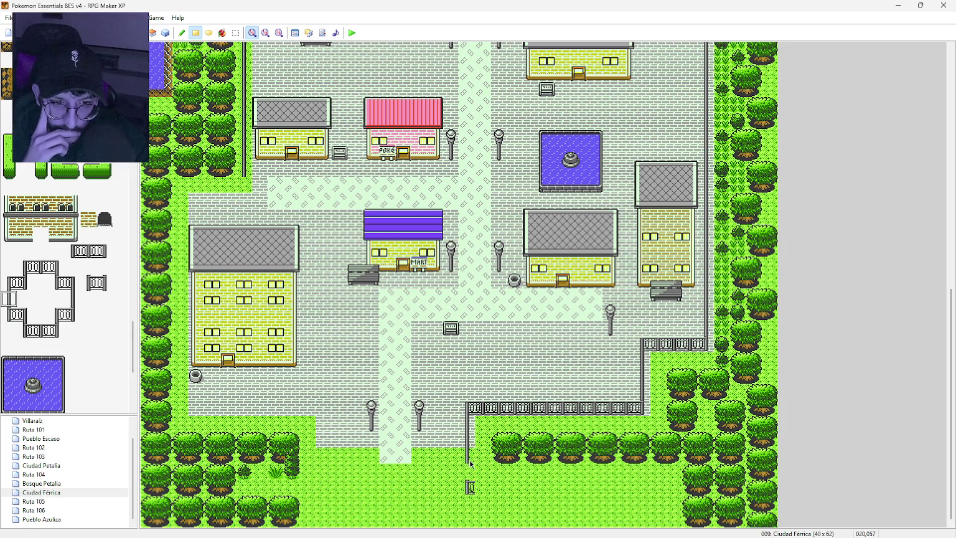
pyautogui.click(37, 333)
pyautogui.moveTo(476, 488); pyautogui.dragTo(646, 490)
pyautogui.click(104, 281)
pyautogui.click(659, 487)
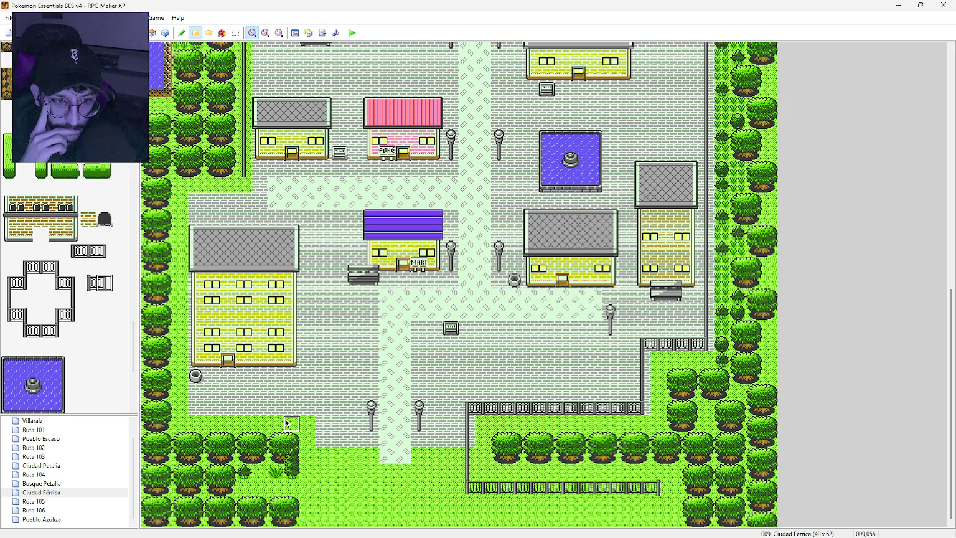
# Paint a fence row across the southwest grass.
pyautogui.click(104, 252)
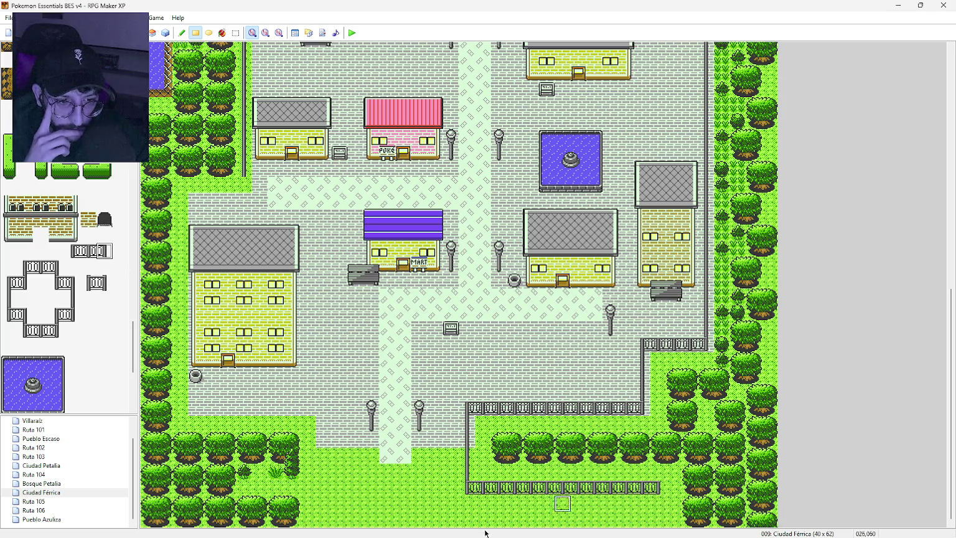
pyautogui.click(26, 335)
pyautogui.click(79, 255)
pyautogui.click(247, 486)
pyautogui.click(92, 253)
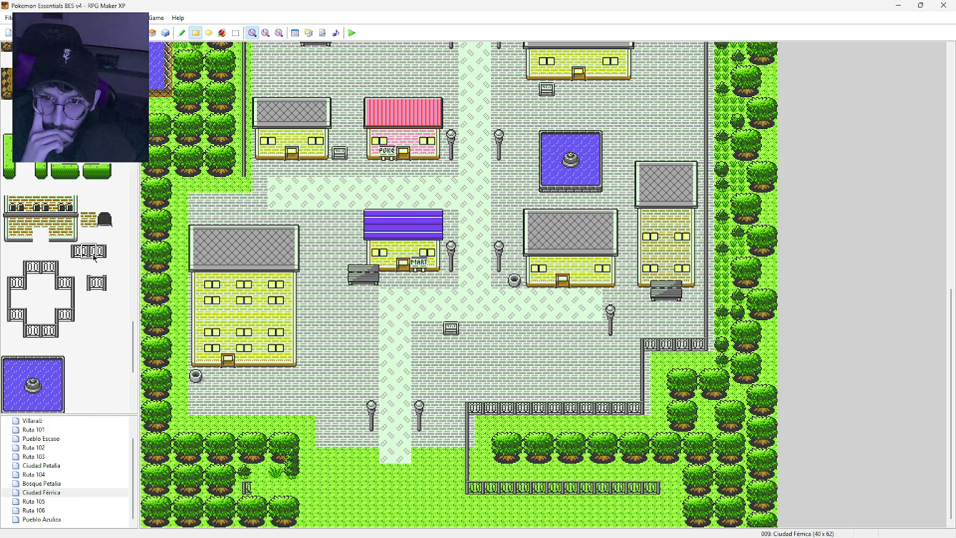
pyautogui.moveTo(259, 489); pyautogui.dragTo(304, 490)
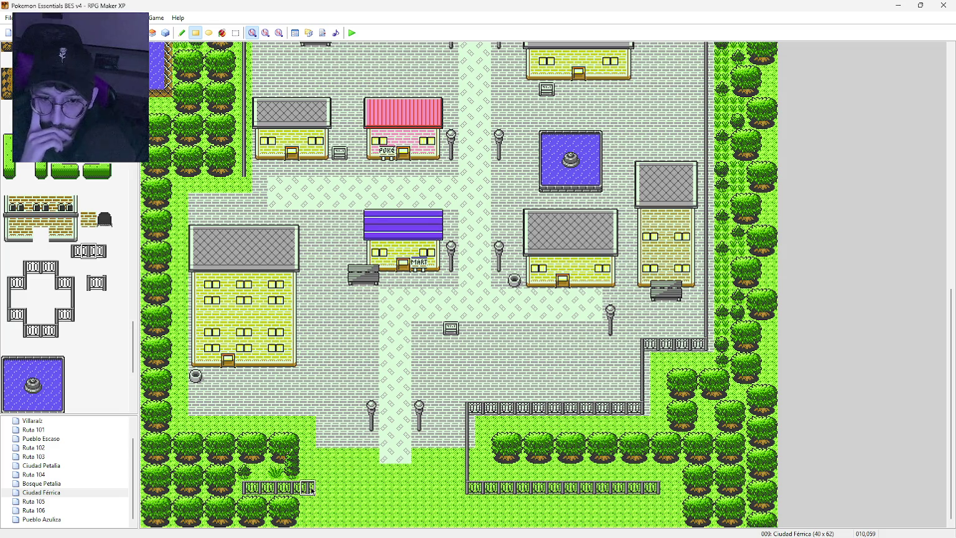
pyautogui.click(318, 489)
# Run a fence up from the southwest row, corner it, and extend a row west along the street.
pyautogui.click(53, 331)
pyautogui.click(72, 299)
pyautogui.moveTo(323, 473); pyautogui.dragTo(323, 423)
pyautogui.click(72, 283)
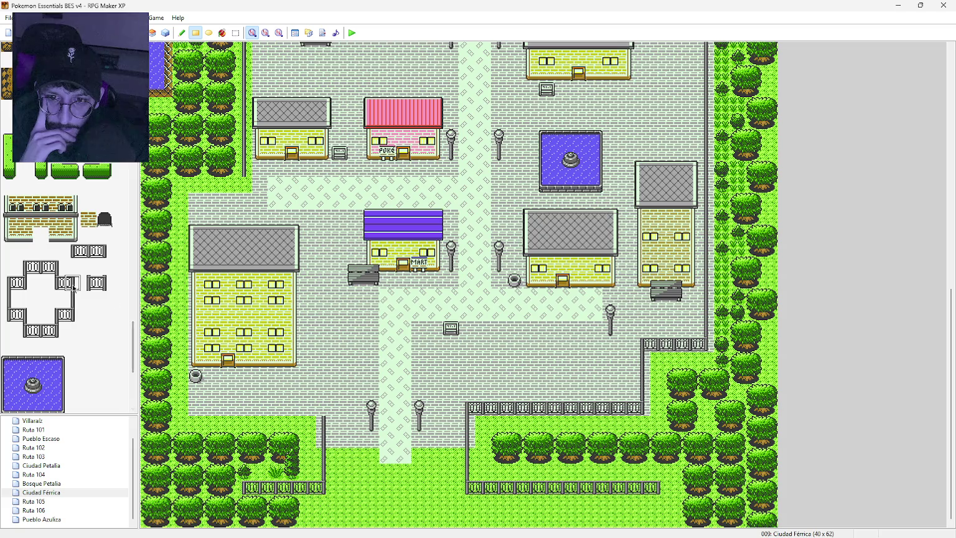
pyautogui.click(323, 407)
pyautogui.click(41, 331)
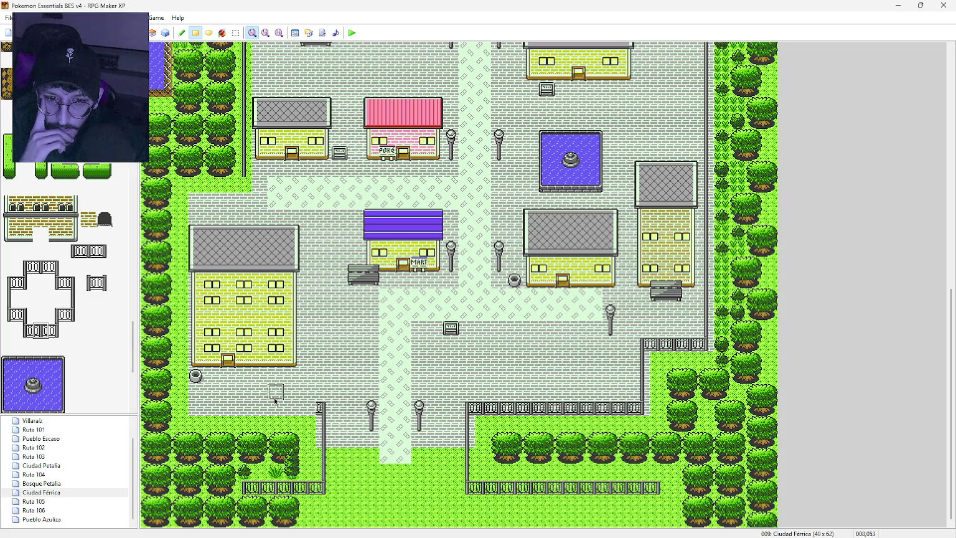
pyautogui.moveTo(308, 408); pyautogui.dragTo(201, 408)
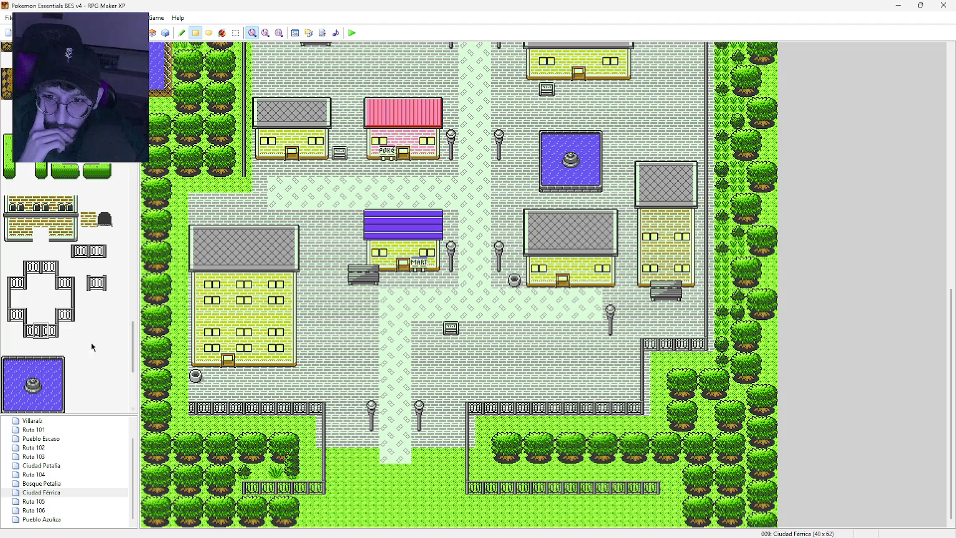
pyautogui.click(25, 331)
pyautogui.click(184, 407)
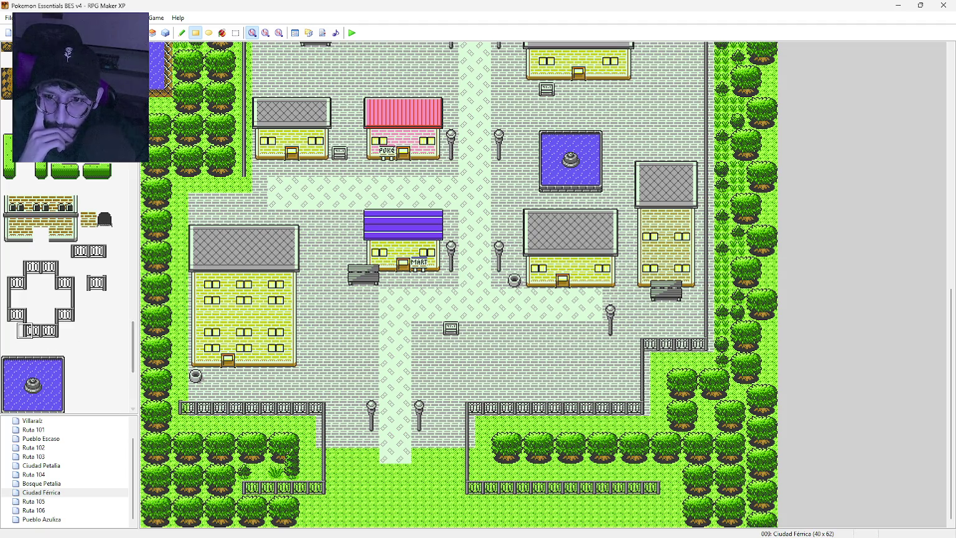
# Run a fence column up the west side with a capped, cornered short row along the top.
pyautogui.click(11, 300)
pyautogui.moveTo(181, 397); pyautogui.dragTo(180, 249)
pyautogui.click(40, 266)
pyautogui.moveTo(193, 185); pyautogui.dragTo(233, 184)
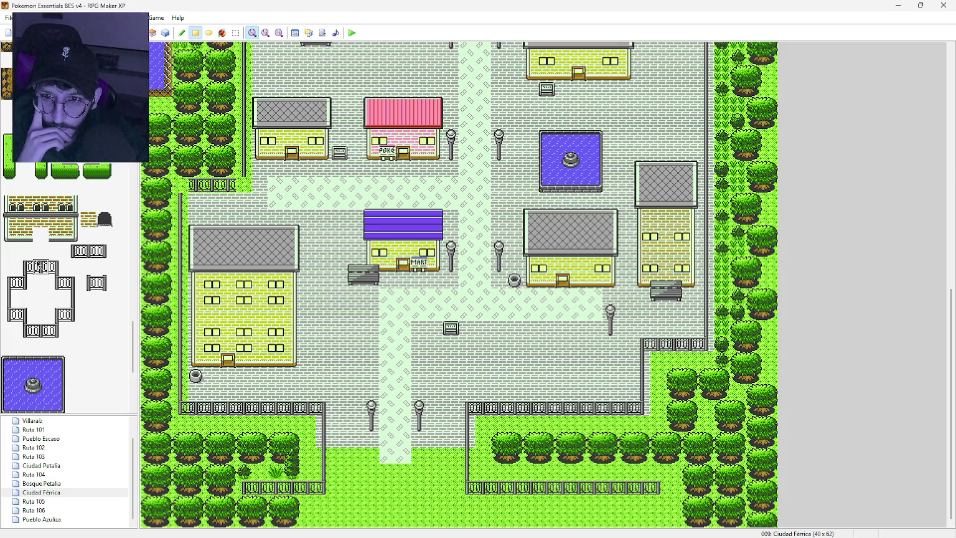
pyautogui.click(24, 283)
pyautogui.click(243, 184)
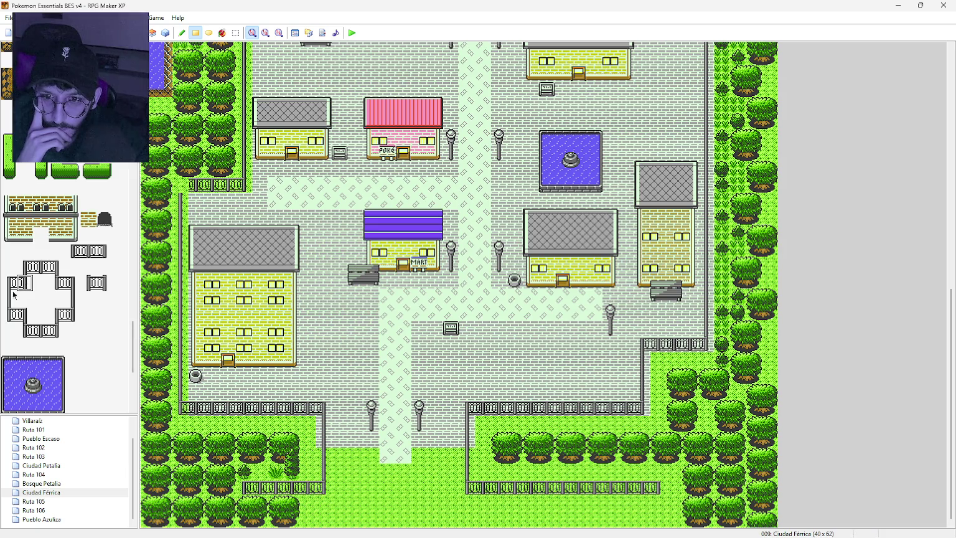
pyautogui.click(67, 321)
pyautogui.click(57, 315)
pyautogui.click(184, 185)
pyautogui.scroll(5, 430, 405)
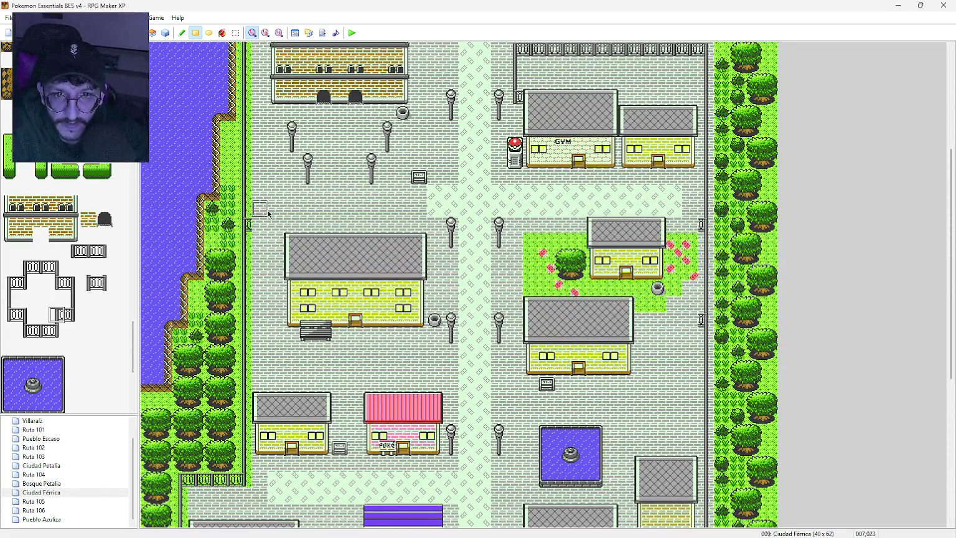
# Paint a fence row across the plaza and a vertical fence line running down from it.
pyautogui.moveTo(255, 224); pyautogui.dragTo(697, 224)
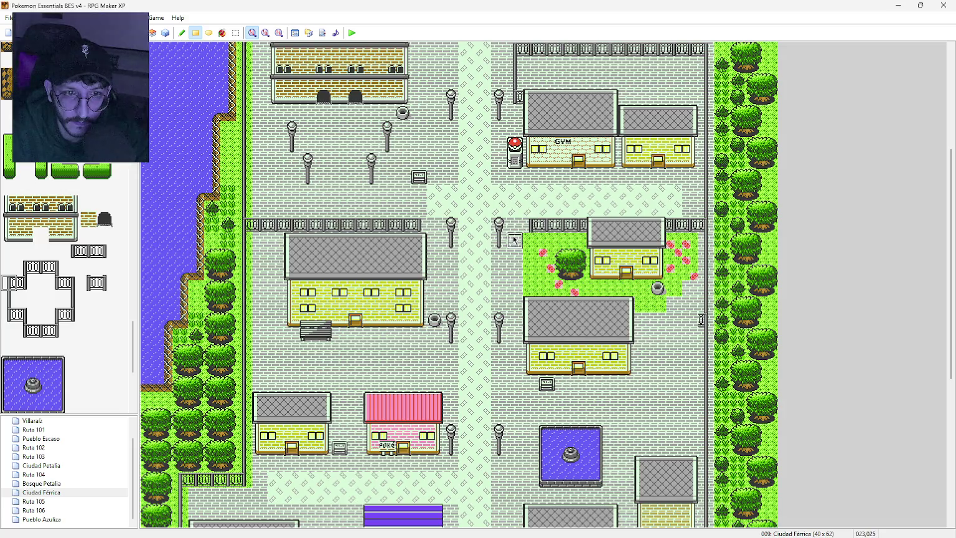
pyautogui.moveTo(72, 250); pyautogui.dragTo(94, 251)
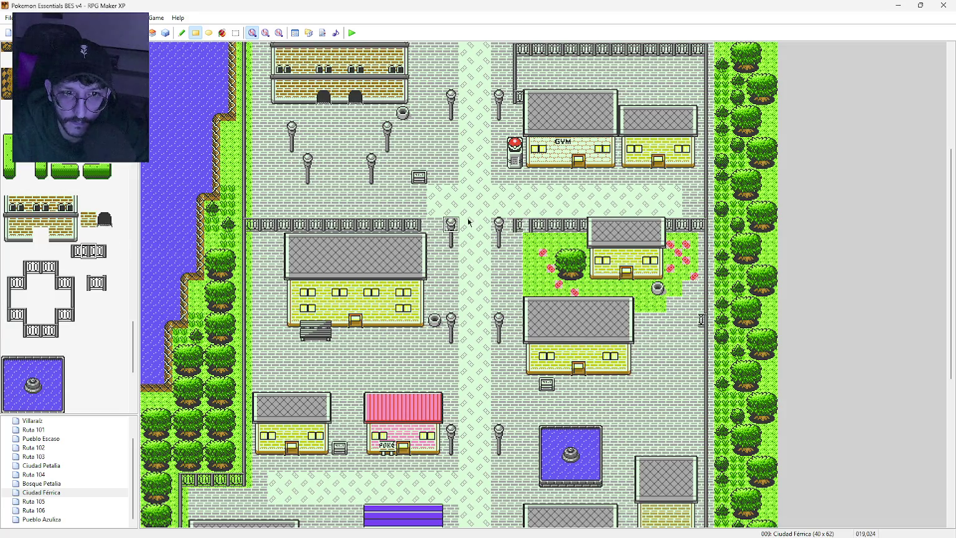
pyautogui.click(16, 302)
pyautogui.moveTo(514, 234); pyautogui.dragTo(519, 272)
pyautogui.click(26, 331)
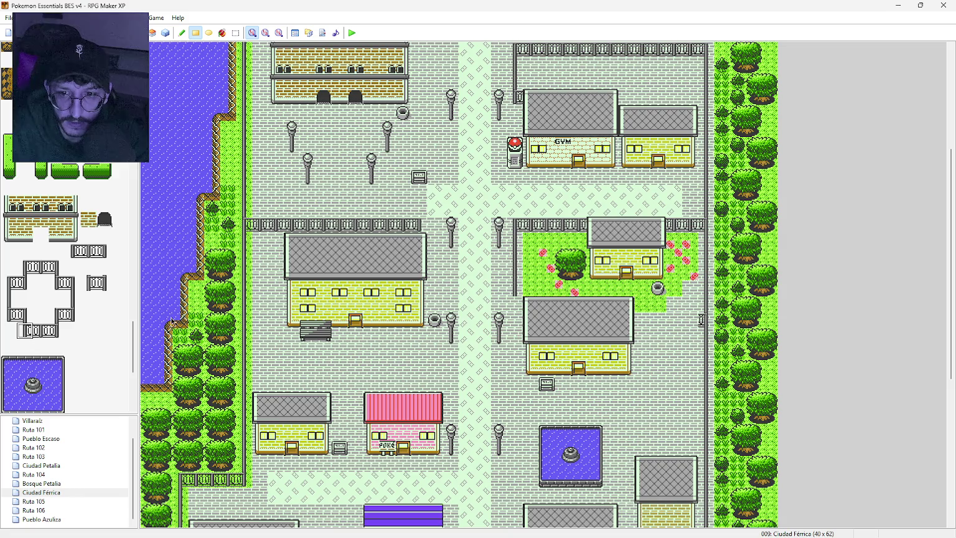
pyautogui.click(515, 305)
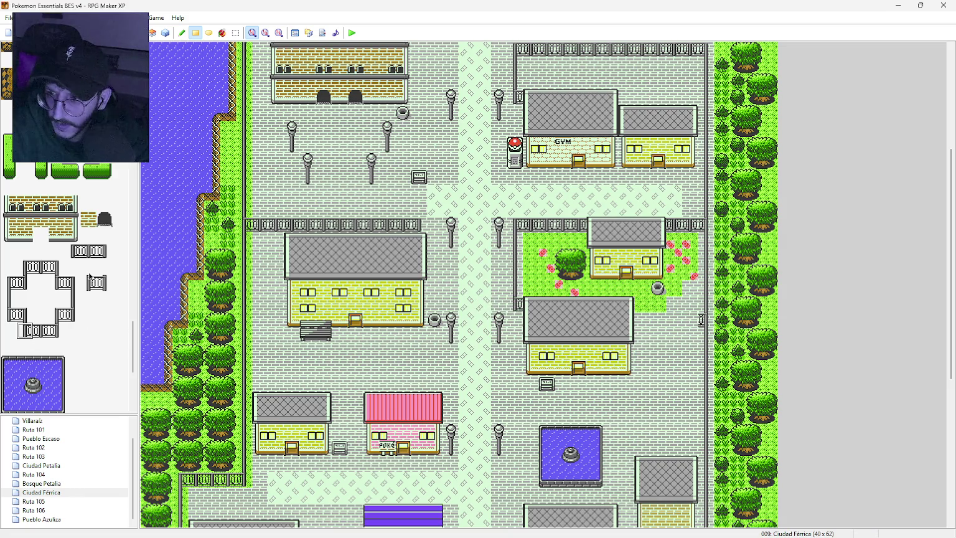
# Place two fence pieces by the flower garden and shift the northern fence post one tile right.
pyautogui.click(89, 250)
pyautogui.click(690, 320)
pyautogui.click(73, 251)
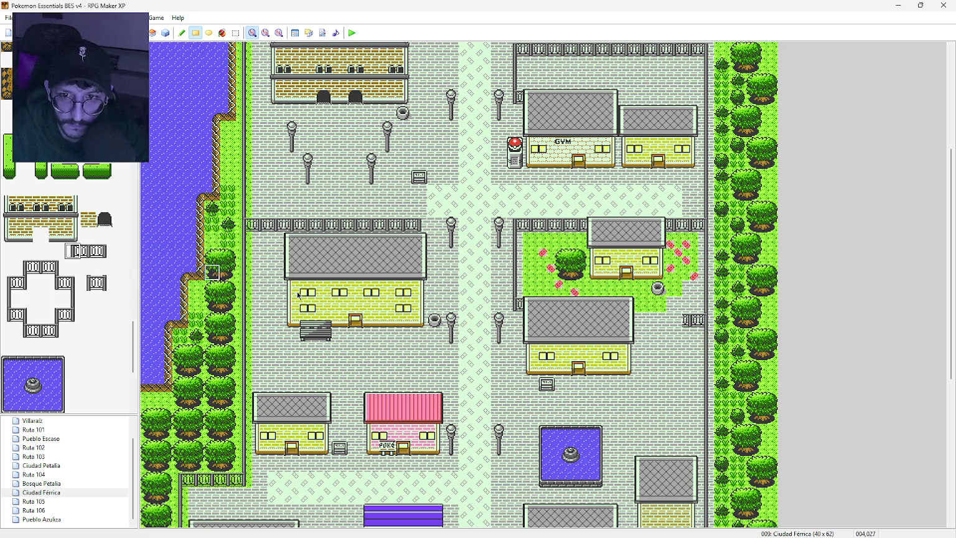
pyautogui.click(674, 320)
pyautogui.scroll(3, 661, 386)
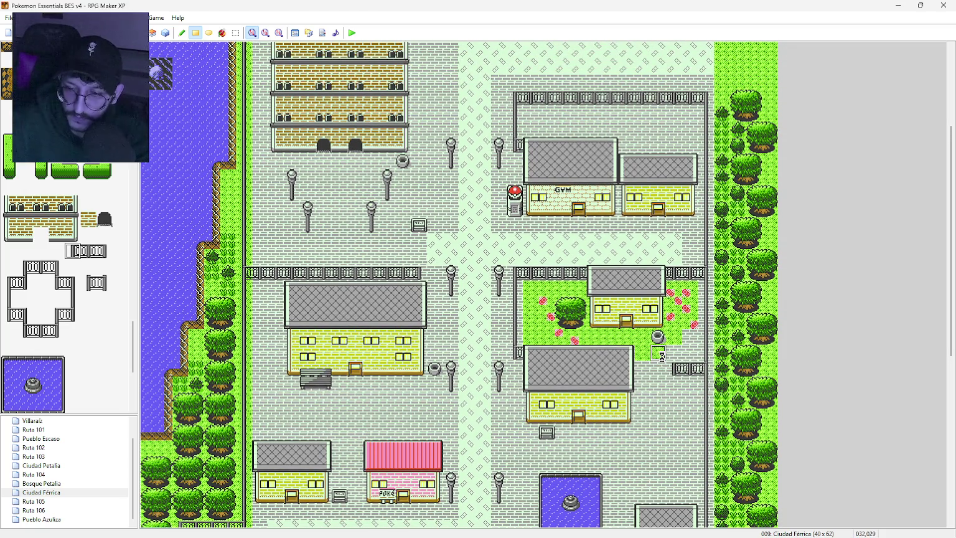
pyautogui.scroll(-1, 648, 293)
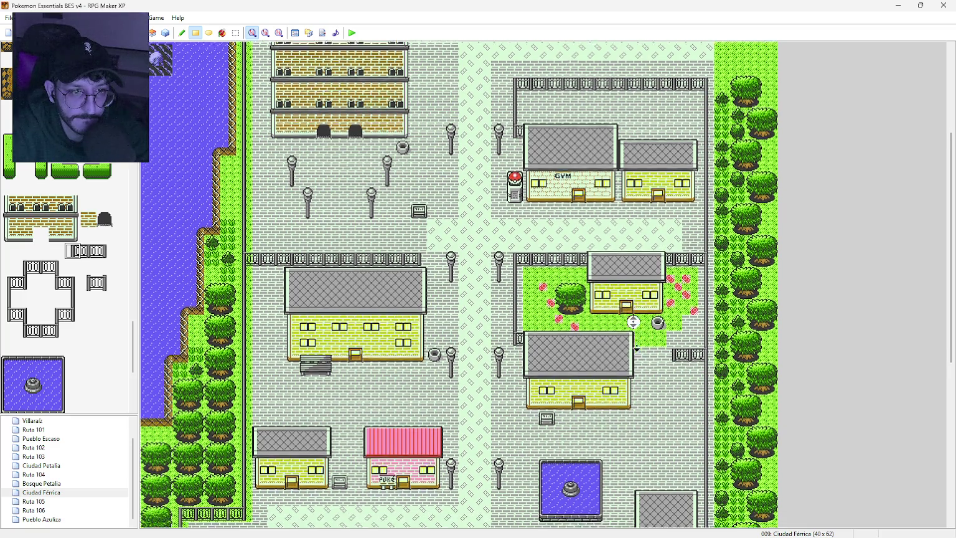
pyautogui.scroll(4, 607, 356)
pyautogui.scroll(6, 607, 357)
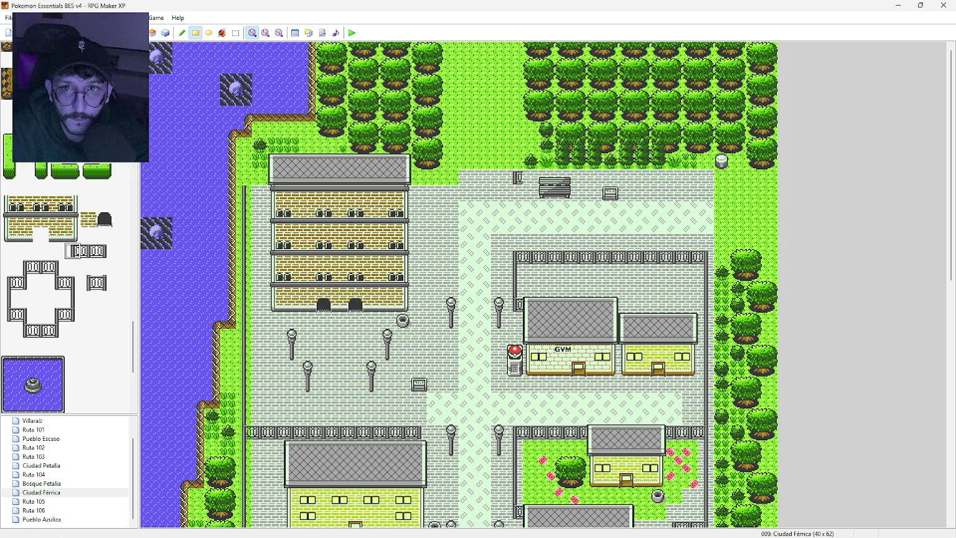
pyautogui.click(533, 177)
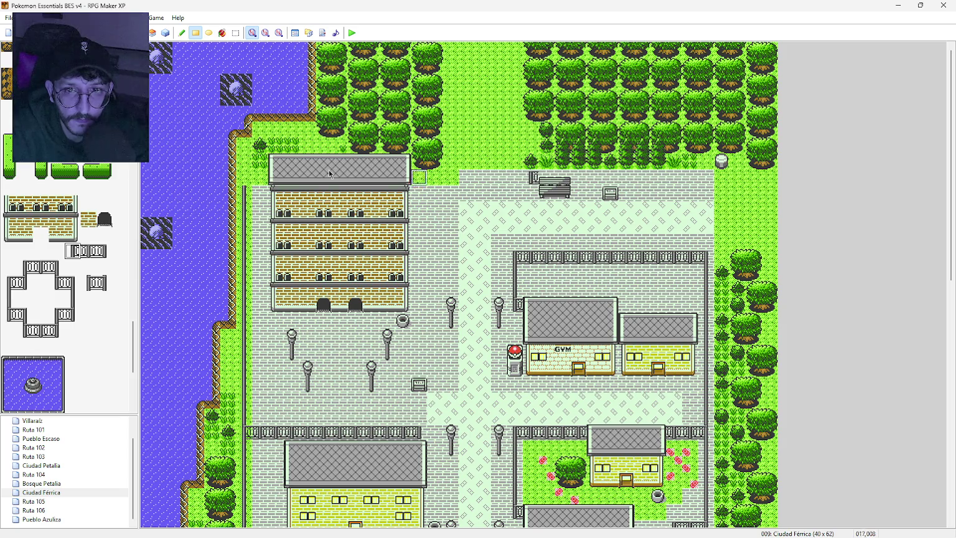
# Paint a fence along the plaza's top edge with corner pieces flanking the tall building.
pyautogui.click(105, 251)
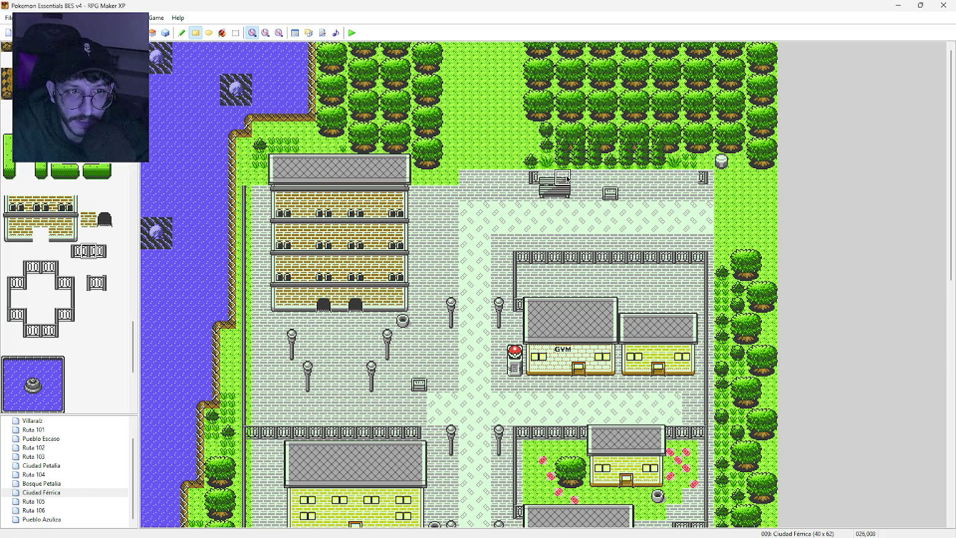
pyautogui.moveTo(541, 178); pyautogui.dragTo(684, 182)
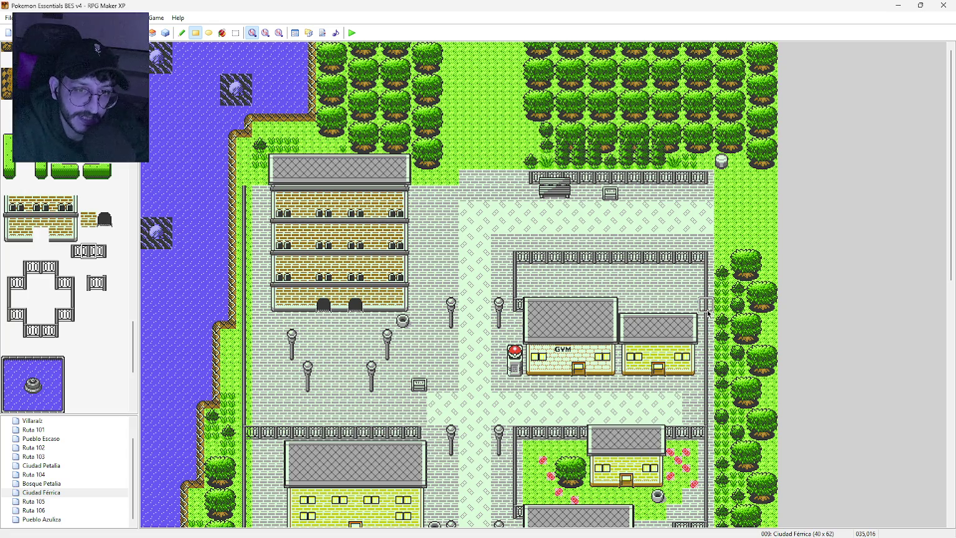
pyautogui.click(260, 177)
pyautogui.click(22, 272)
pyautogui.click(245, 177)
pyautogui.click(417, 180)
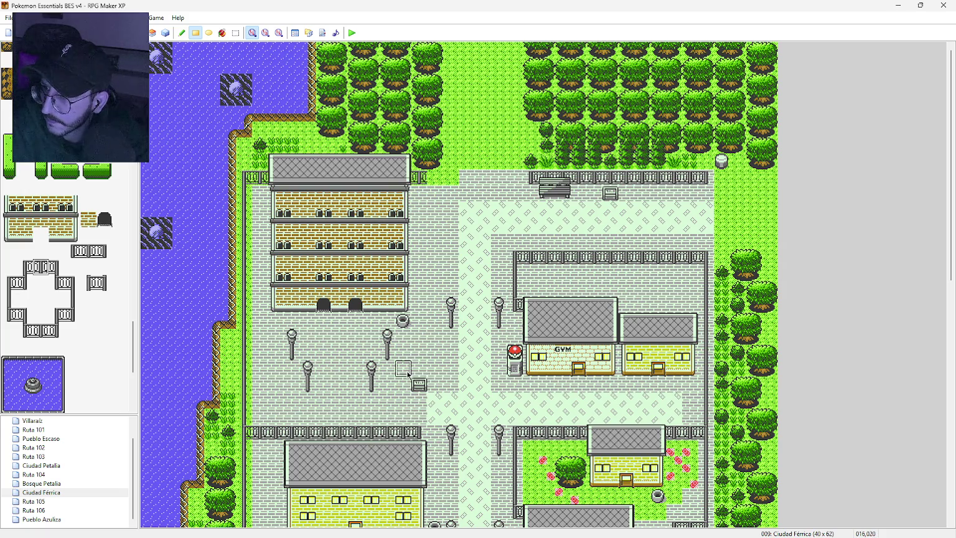
# Place fence pieces on both sides of the plaza sign.
pyautogui.click(73, 252)
pyautogui.click(405, 370)
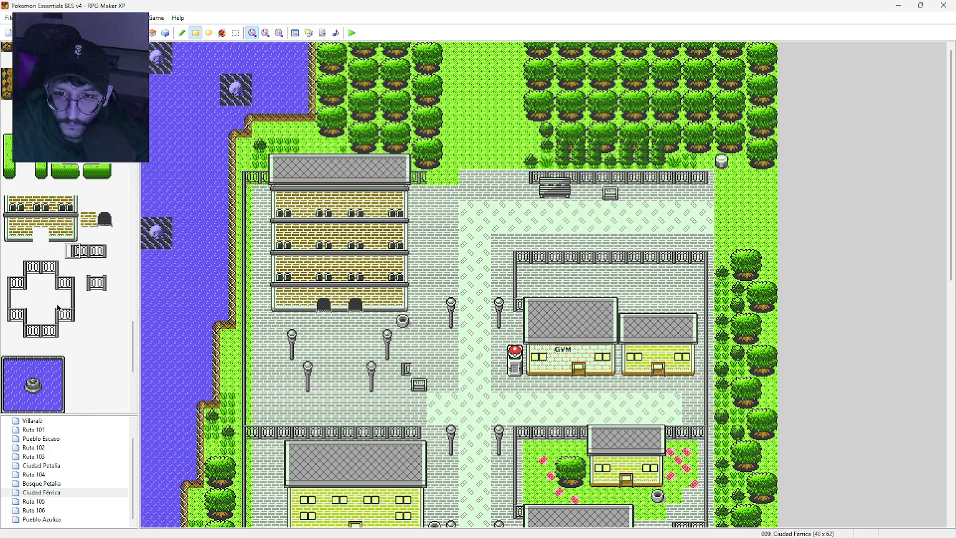
pyautogui.click(56, 330)
pyautogui.click(419, 371)
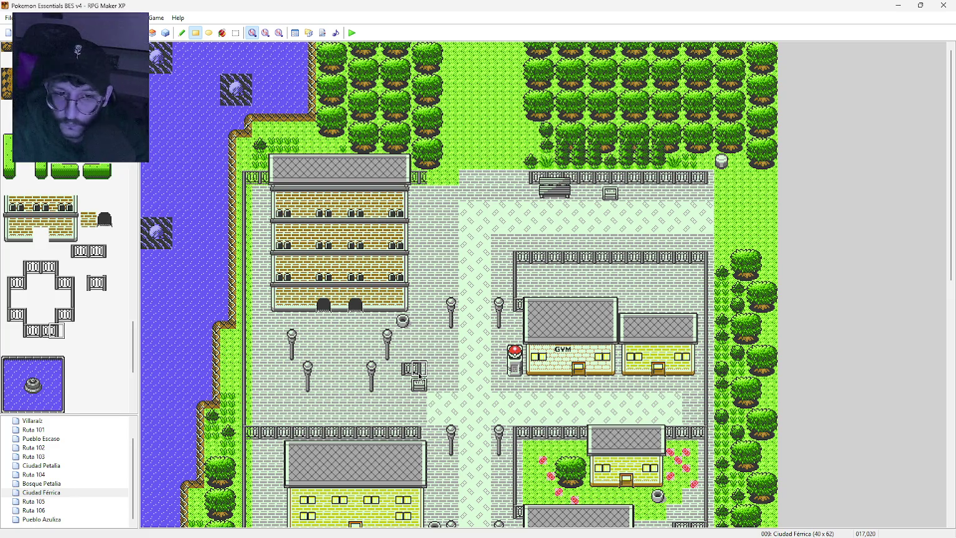
pyautogui.click(88, 250)
pyautogui.click(406, 369)
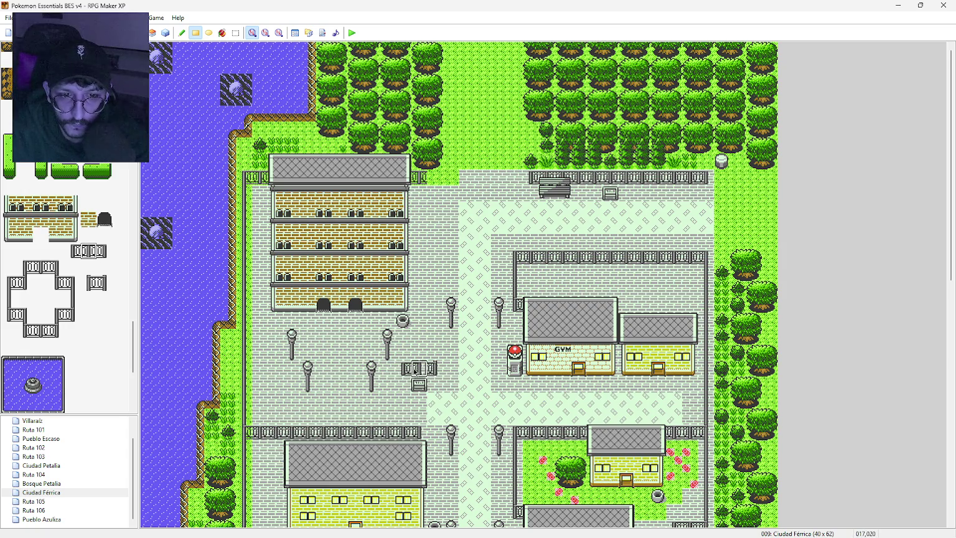
# Run a vertical fence from the sign up to the building, zoom to 1/2, and show the reference image.
pyautogui.click(73, 299)
pyautogui.moveTo(433, 361); pyautogui.dragTo(441, 313)
pyautogui.moveTo(435, 239); pyautogui.dragTo(434, 187)
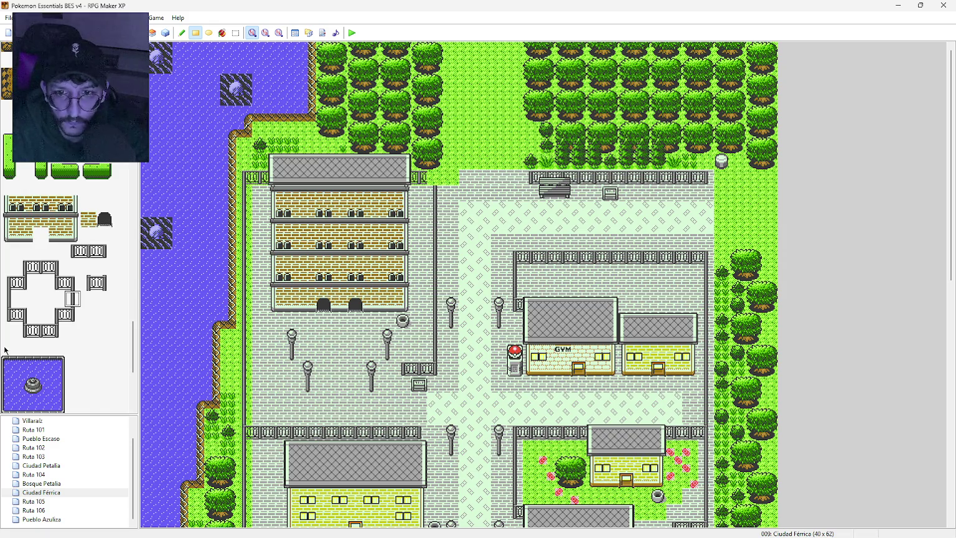
pyautogui.click(58, 267)
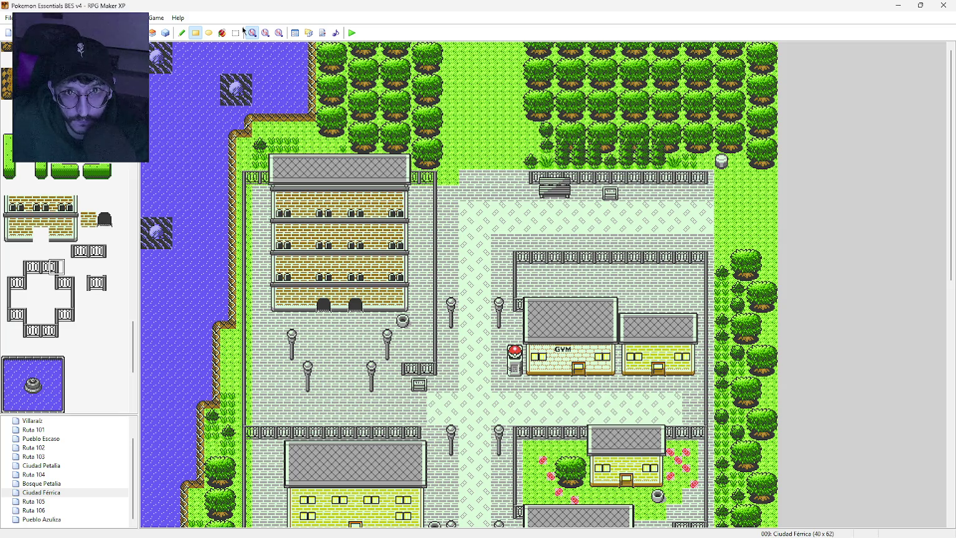
pyautogui.click(265, 32)
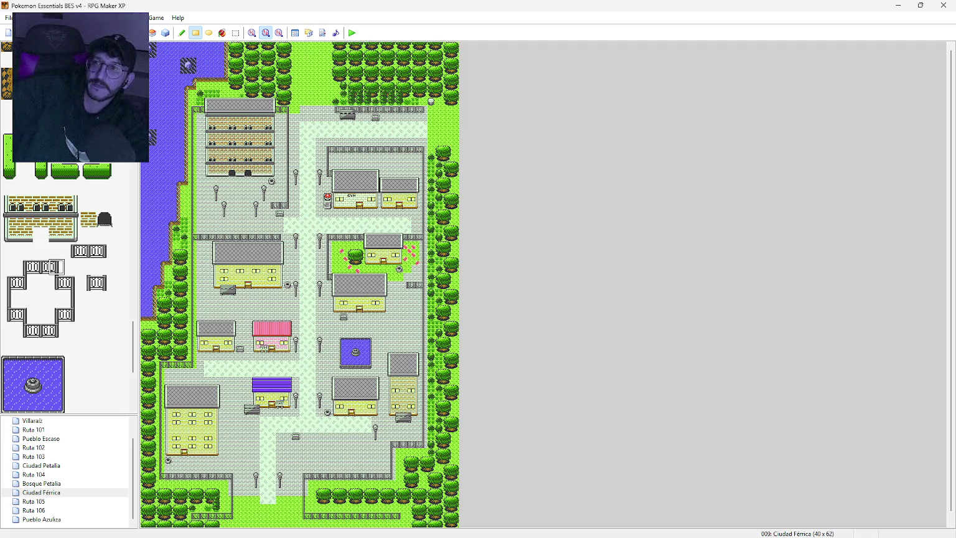
pyautogui.hotkey('alt', 'Tab')
pyautogui.moveTo(243, 178); pyautogui.dragTo(523, 184)
pyautogui.moveTo(709, 44); pyautogui.dragTo(650, 34)
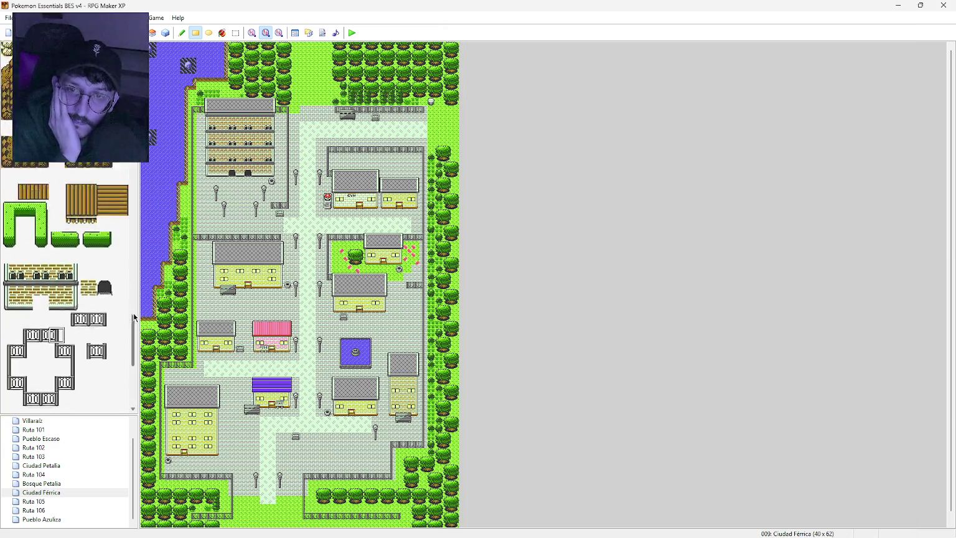
pyautogui.click(179, 211)
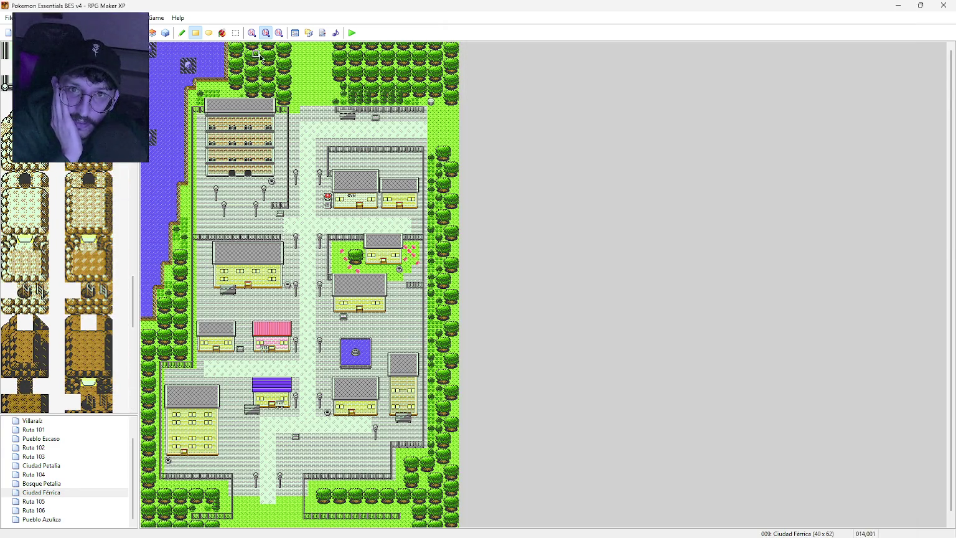
# Paint rocky cliff tiles up along the lake shoreline of the Ciudad Férrica map.
pyautogui.click(252, 33)
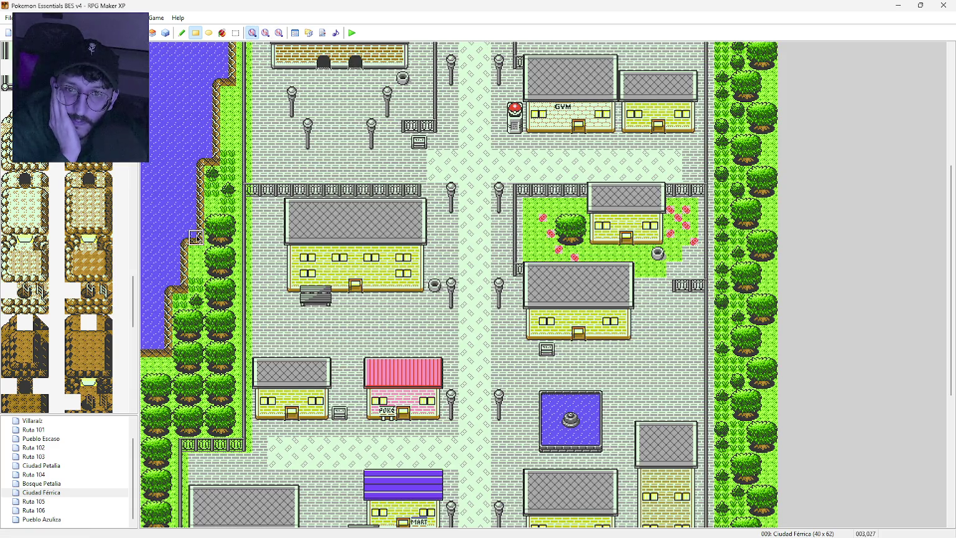
pyautogui.moveTo(180, 286); pyautogui.dragTo(181, 253)
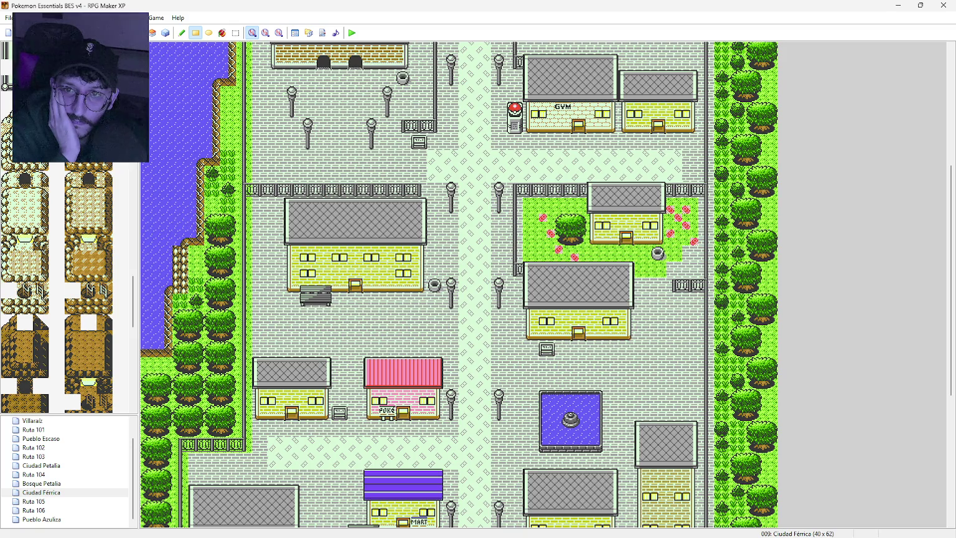
pyautogui.click(180, 238)
pyautogui.moveTo(196, 238); pyautogui.dragTo(196, 173)
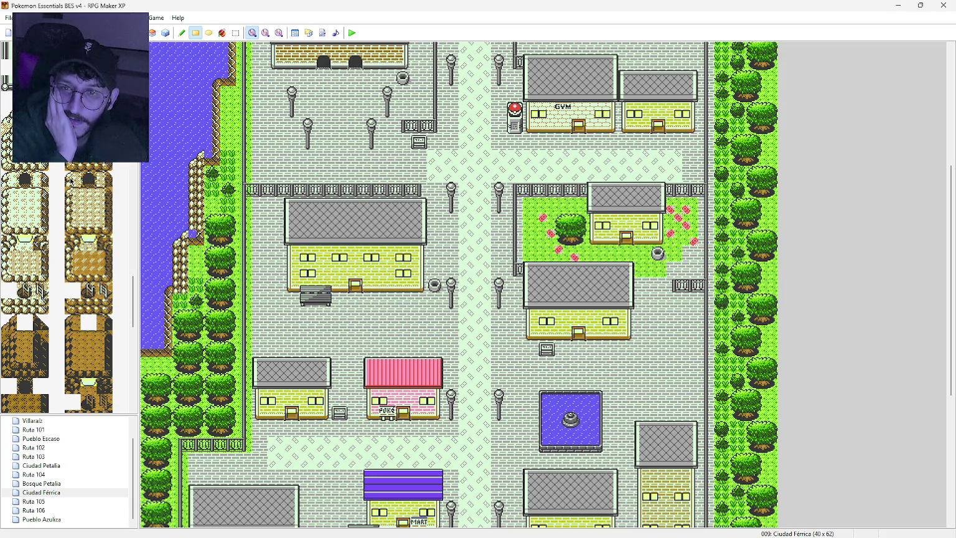
# Repaint the lake edge with water-edge tiles, view the whole map, then return to Photoshop.
pyautogui.click(78, 241)
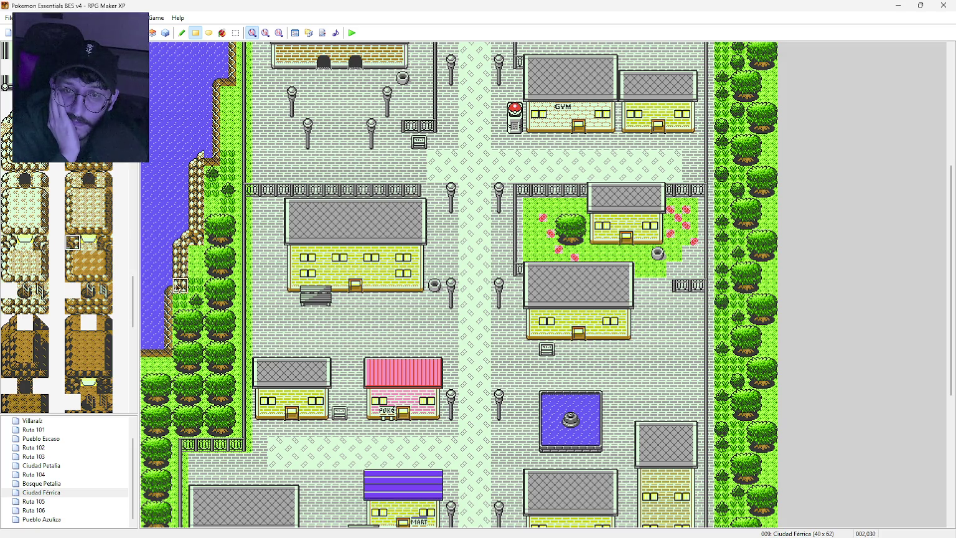
pyautogui.moveTo(196, 237)
pyautogui.mouseDown()
pyautogui.moveTo(196, 158)
pyautogui.moveTo(180, 237)
pyautogui.moveTo(180, 332)
pyautogui.mouseUp()
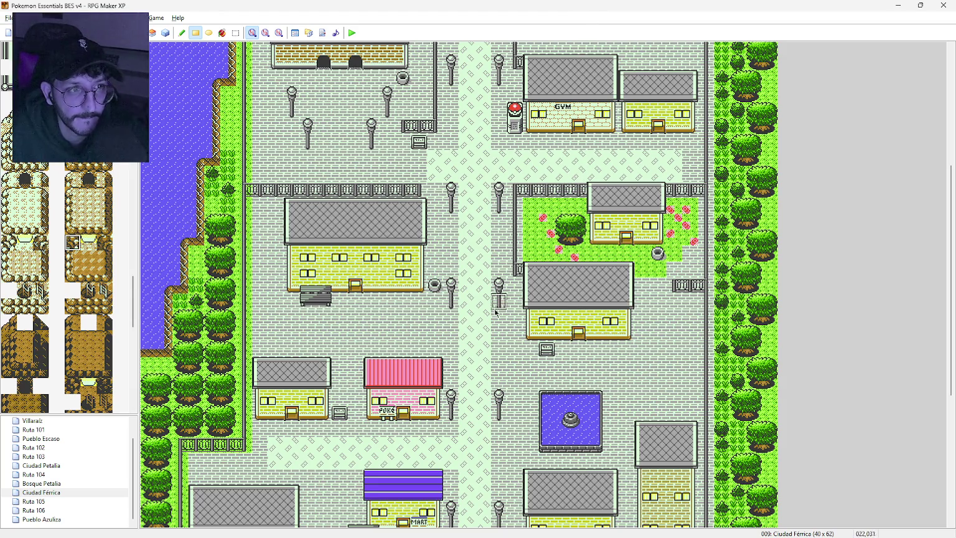
pyautogui.click(266, 32)
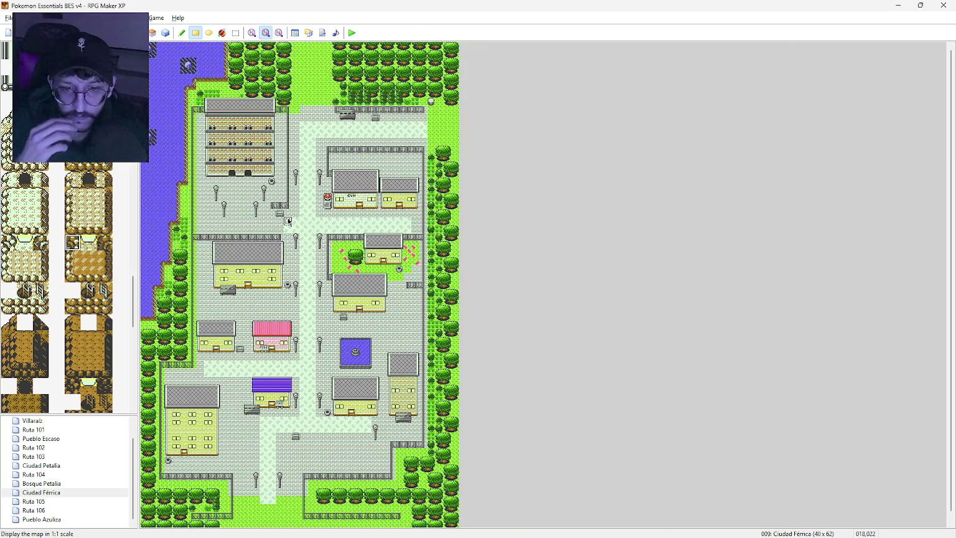
pyautogui.click(192, 527)
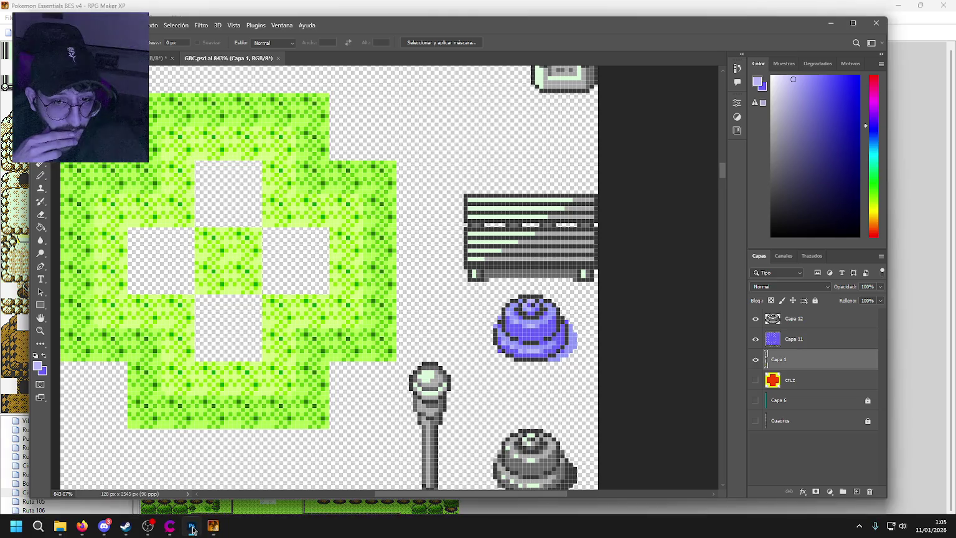
# Switch to the other tileset document, clear the rug-tile selection and scroll through it.
pyautogui.click(177, 59)
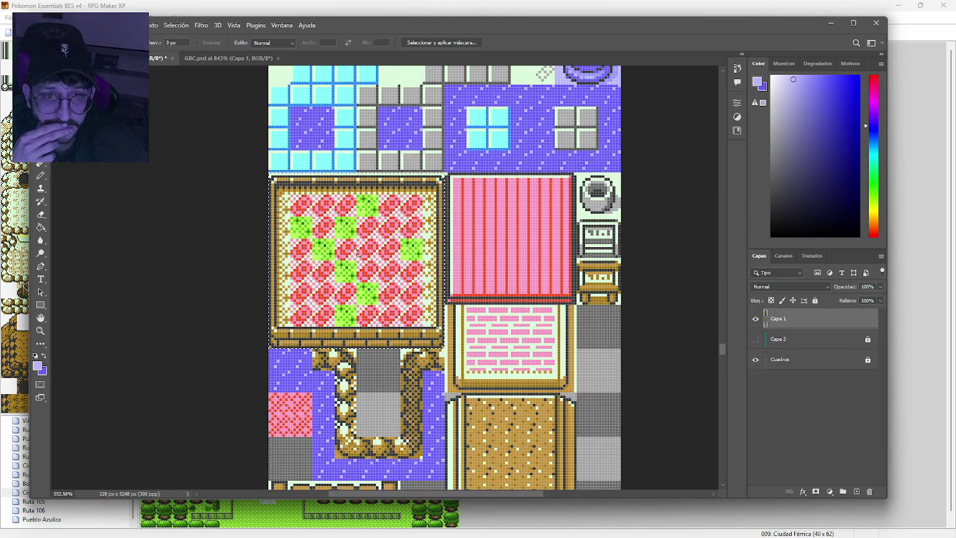
pyautogui.click(280, 130)
pyautogui.scroll(-1, 639, 224)
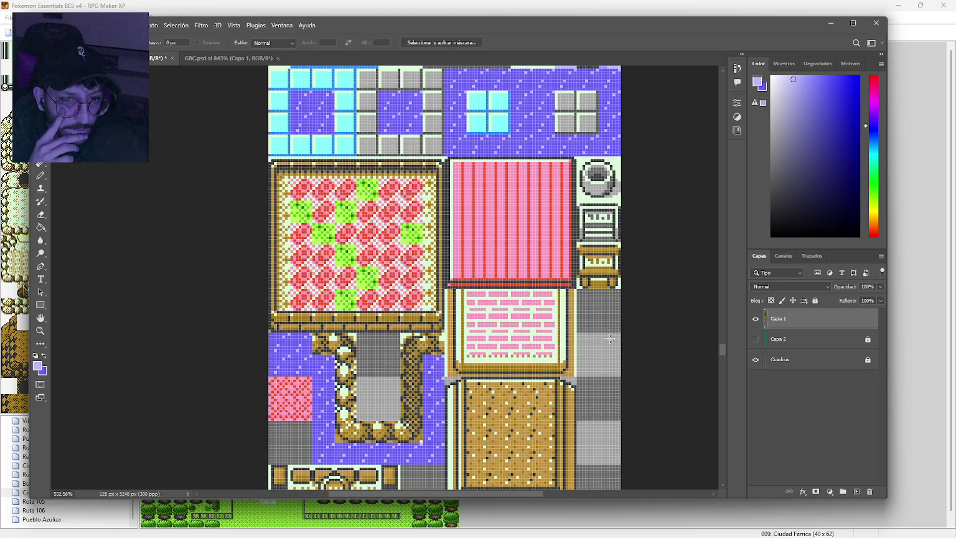
pyautogui.scroll(-8, 610, 339)
pyautogui.scroll(-3, 609, 339)
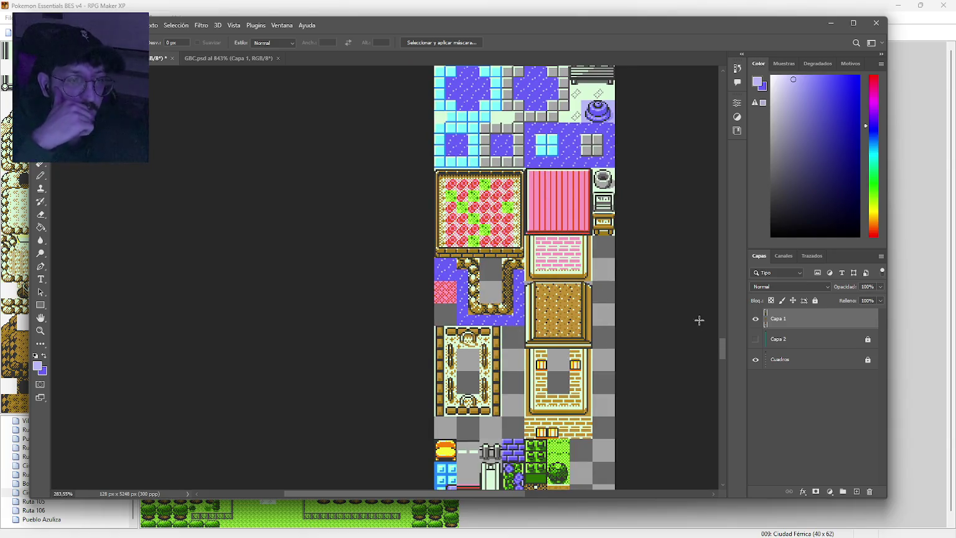
# Browse the tileset's layer stack in the Layers panel, ending with Capa 1 in Color mode.
pyautogui.moveTo(720, 349); pyautogui.dragTo(736, 143)
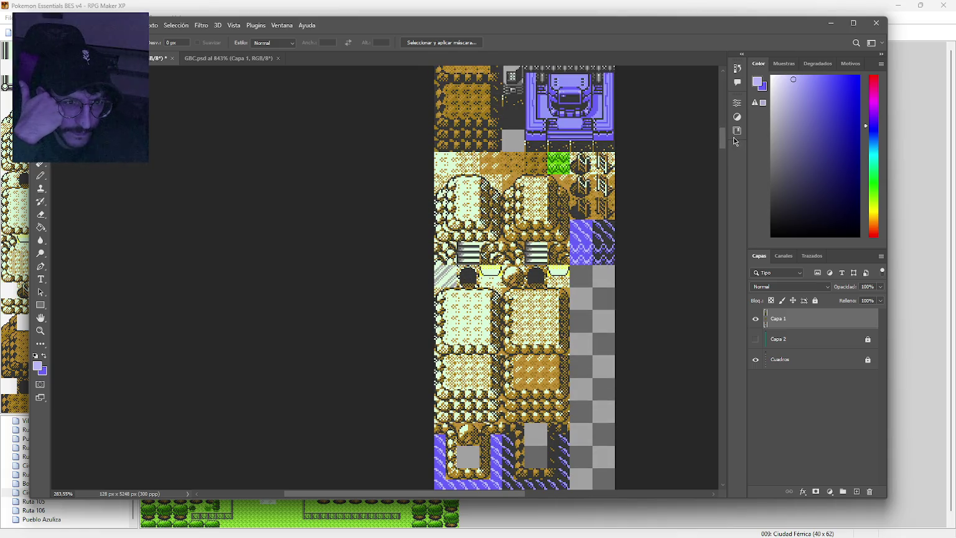
pyautogui.moveTo(736, 142)
pyautogui.mouseDown()
pyautogui.moveTo(736, 106)
pyautogui.moveTo(733, 139)
pyautogui.mouseUp()
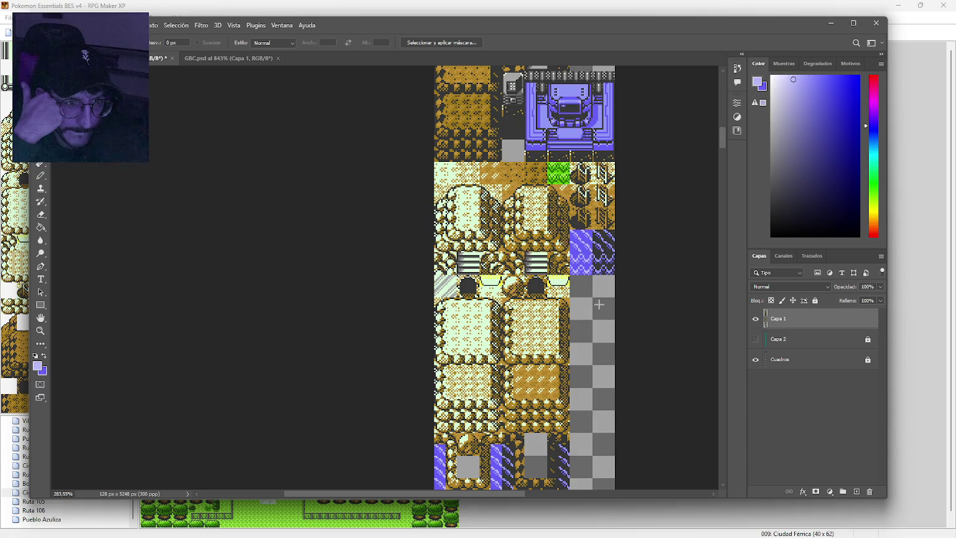
pyautogui.scroll(-3, 599, 305)
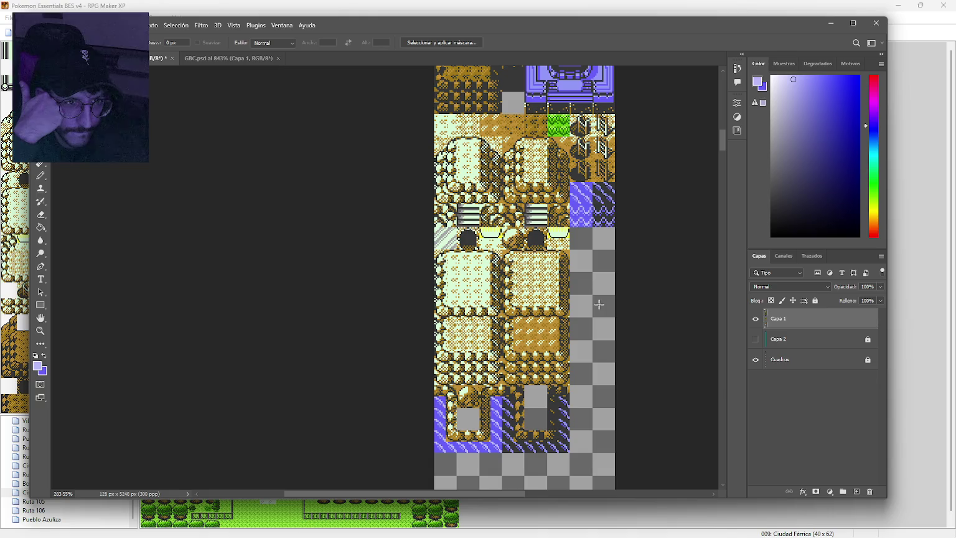
pyautogui.scroll(2, 599, 304)
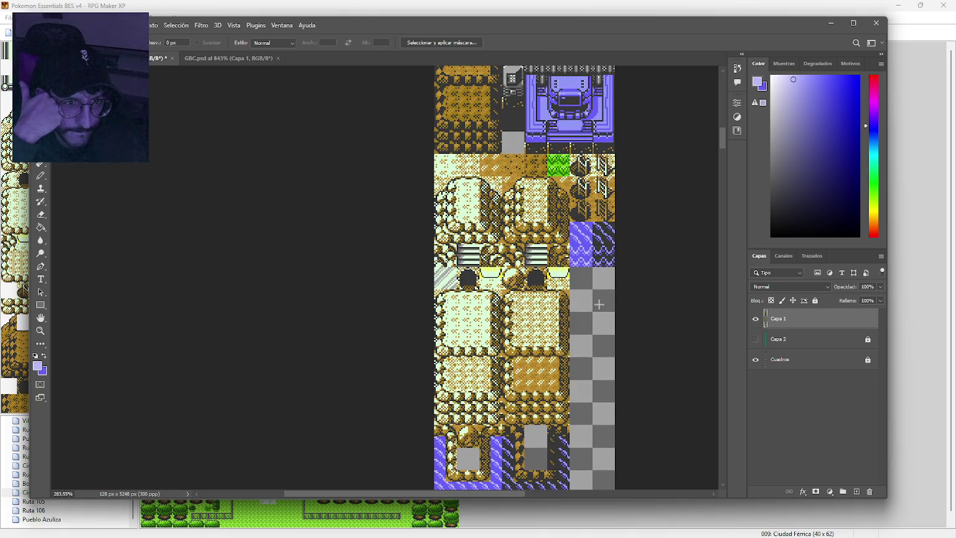
pyautogui.scroll(-7, 599, 305)
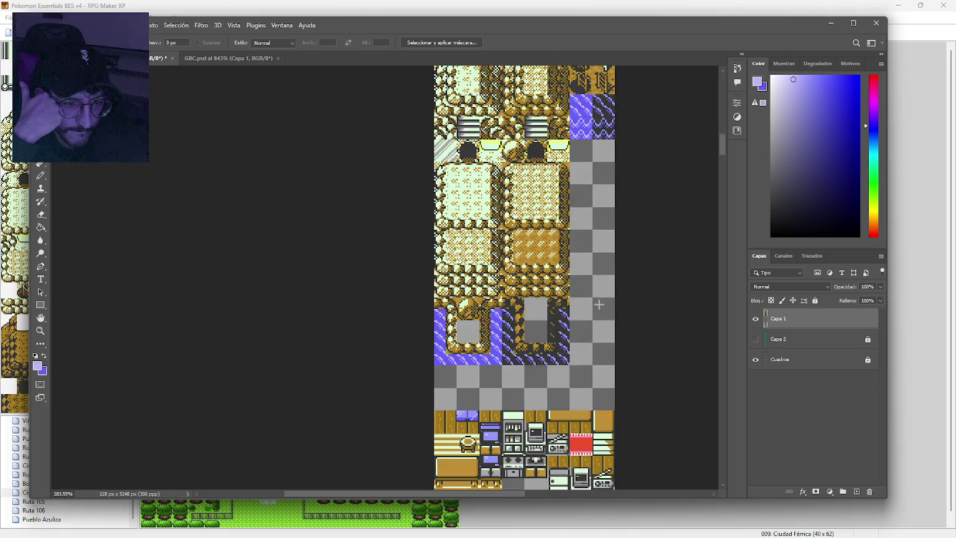
pyautogui.moveTo(725, 144)
pyautogui.mouseDown()
pyautogui.moveTo(742, 462)
pyautogui.moveTo(738, 170)
pyautogui.moveTo(726, 133)
pyautogui.mouseUp()
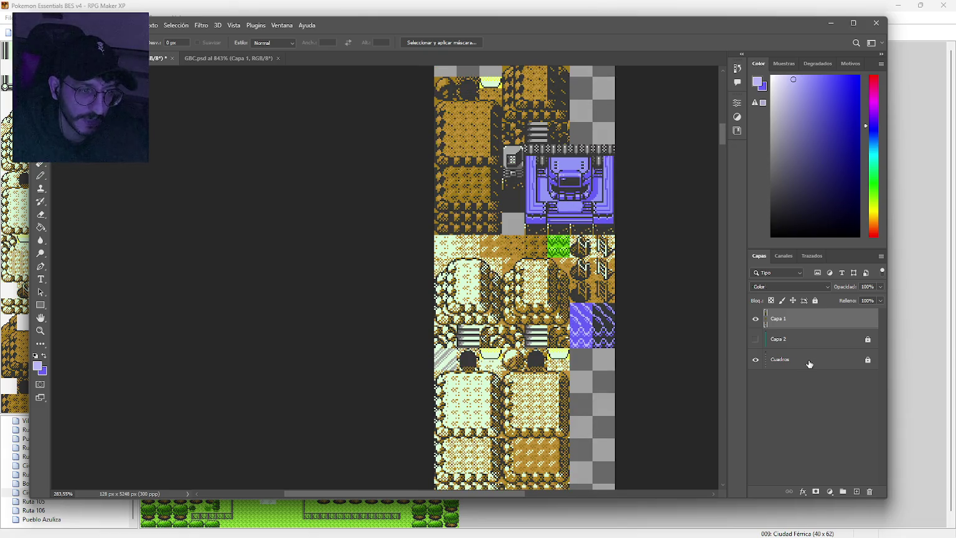
# Rotate the tile on Capa 1 with Free Transform, then go back to RPG Maker XP's Ciudad Férrica map.
pyautogui.click(808, 365)
pyautogui.scroll(4, 494, 331)
pyautogui.press('w')
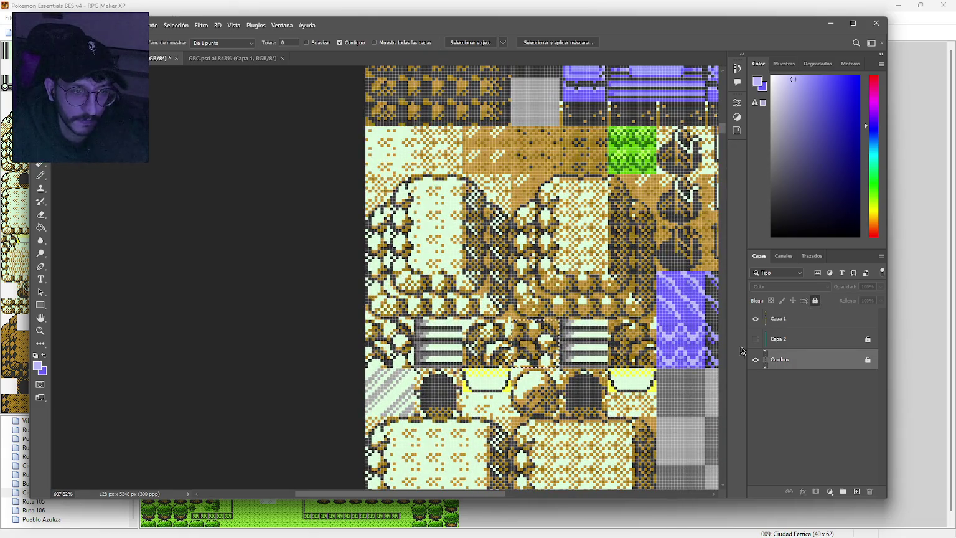
pyautogui.click(832, 325)
pyautogui.hotkey('ctrl', 't')
pyautogui.moveTo(613, 278)
pyautogui.mouseDown()
pyautogui.moveTo(612, 343)
pyautogui.moveTo(595, 393)
pyautogui.mouseUp()
pyautogui.press('Return')
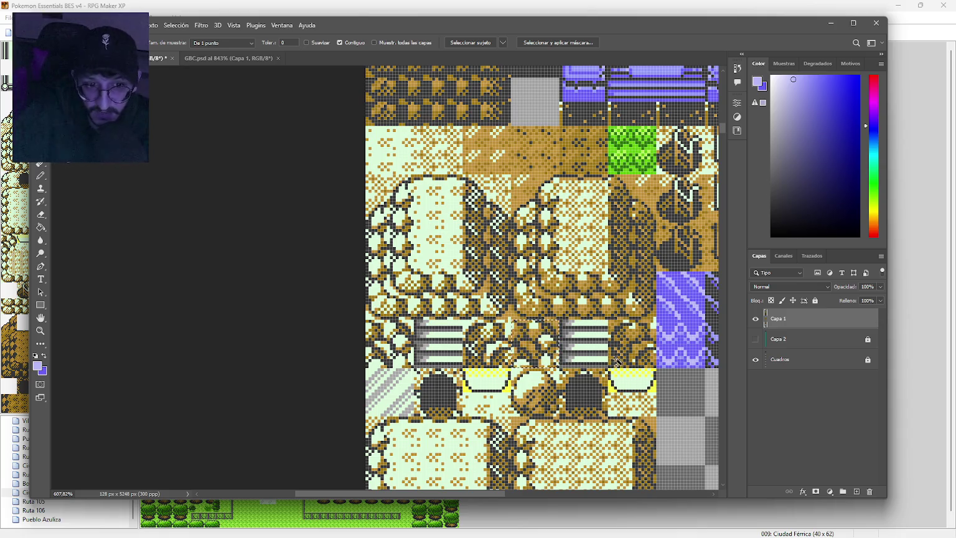
pyautogui.hotkey('alt', 'Tab')
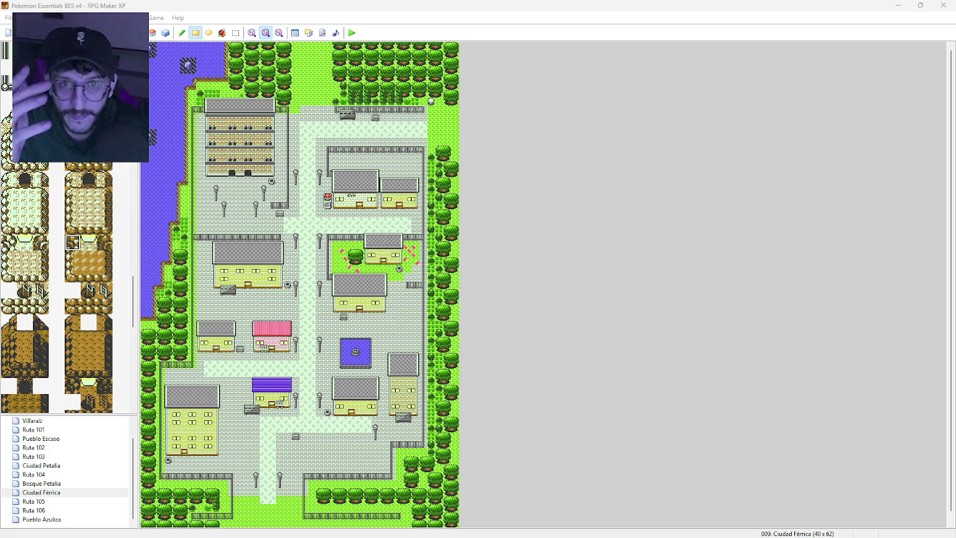
# Minimise RPG Maker XP and bring up the GBC.psd tileset document in Photoshop.
pyautogui.click(906, 3)
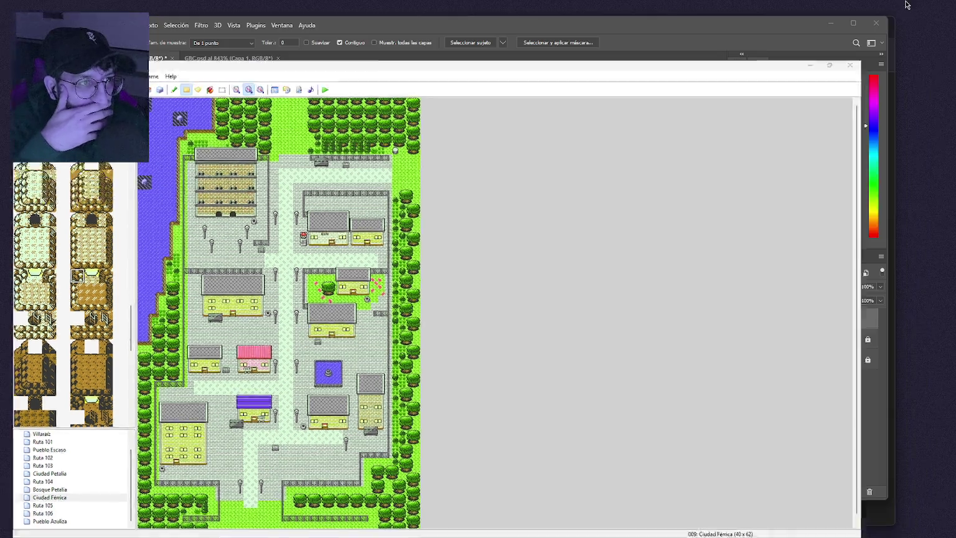
pyautogui.click(200, 58)
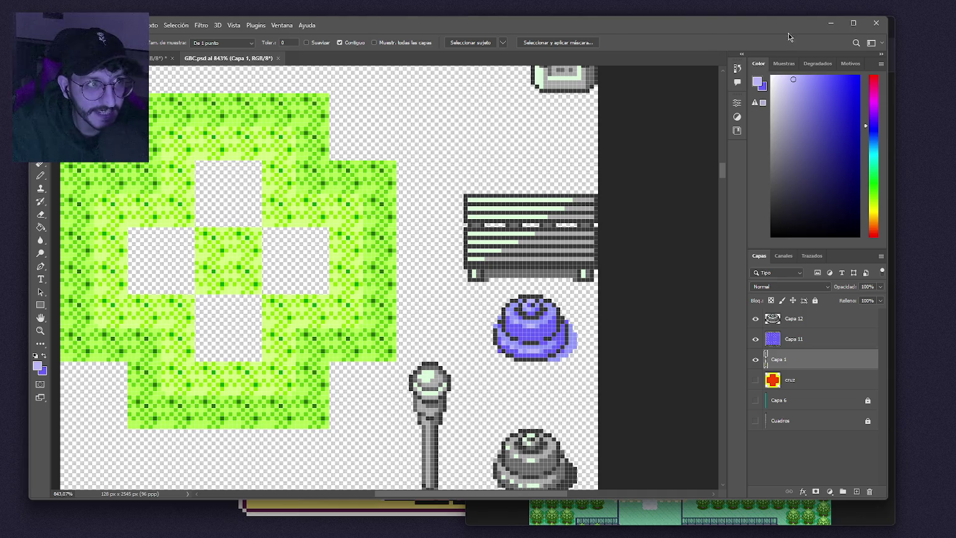
# Make the Capa 6 background and Cuadros checker layers visible.
pyautogui.scroll(-3, 212, 319)
pyautogui.click(752, 406)
pyautogui.click(755, 421)
pyautogui.scroll(-1, 636, 353)
pyautogui.moveTo(727, 176)
pyautogui.mouseDown()
pyautogui.moveTo(723, 361)
pyautogui.moveTo(742, 429)
pyautogui.mouseUp()
# Delete layers Capa 12 and Capa 11 and add a new empty layer, Capa 7.
pyautogui.click(828, 325)
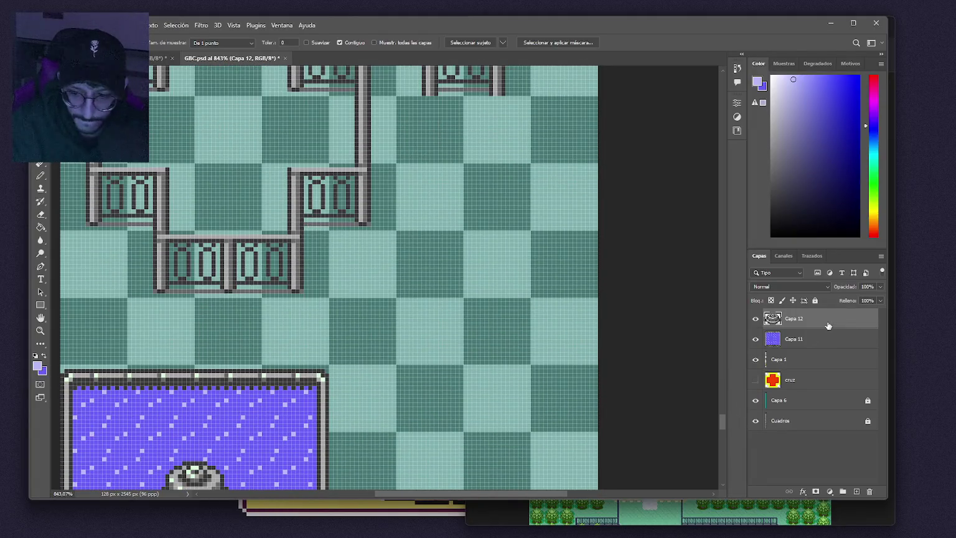
pyautogui.press('Delete')
pyautogui.press('Delete')
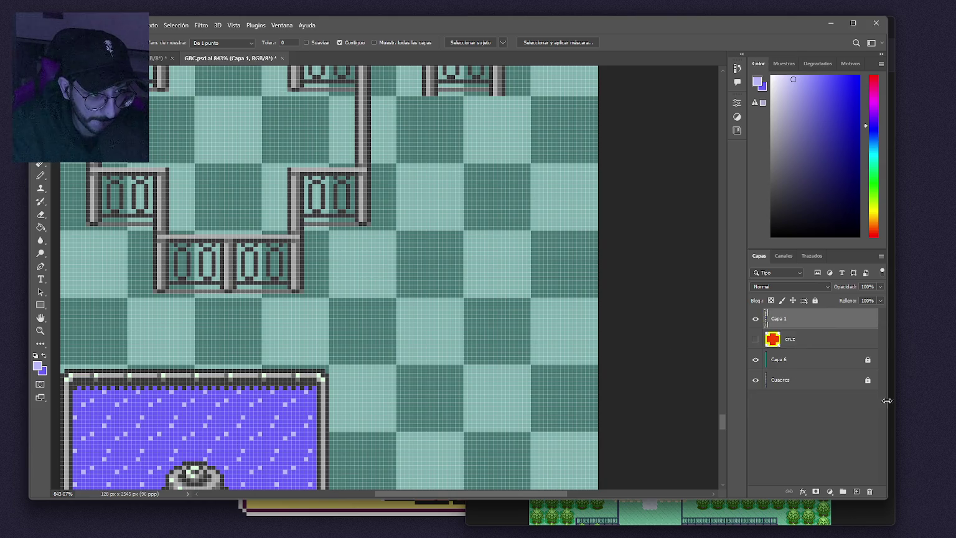
pyautogui.click(858, 492)
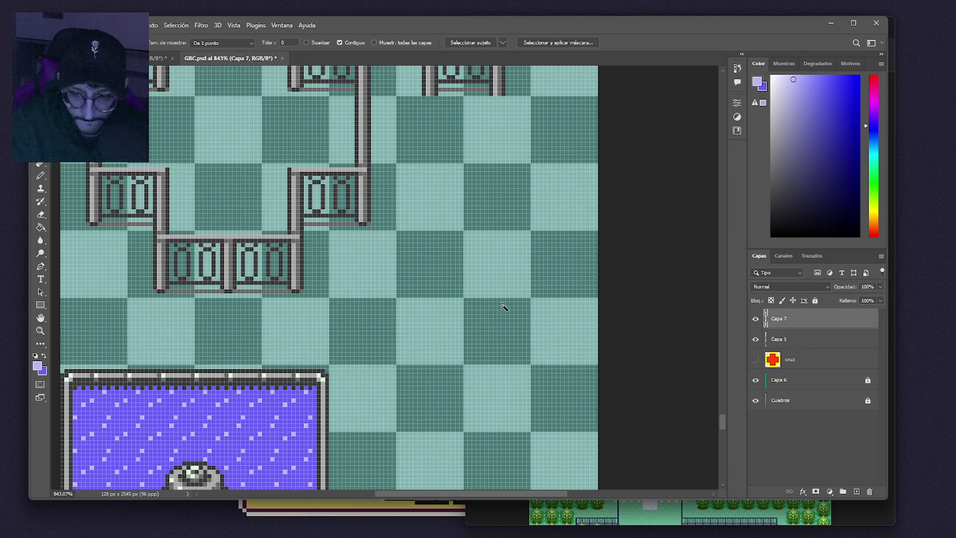
pyautogui.press('b')
pyautogui.scroll(2, 483, 296)
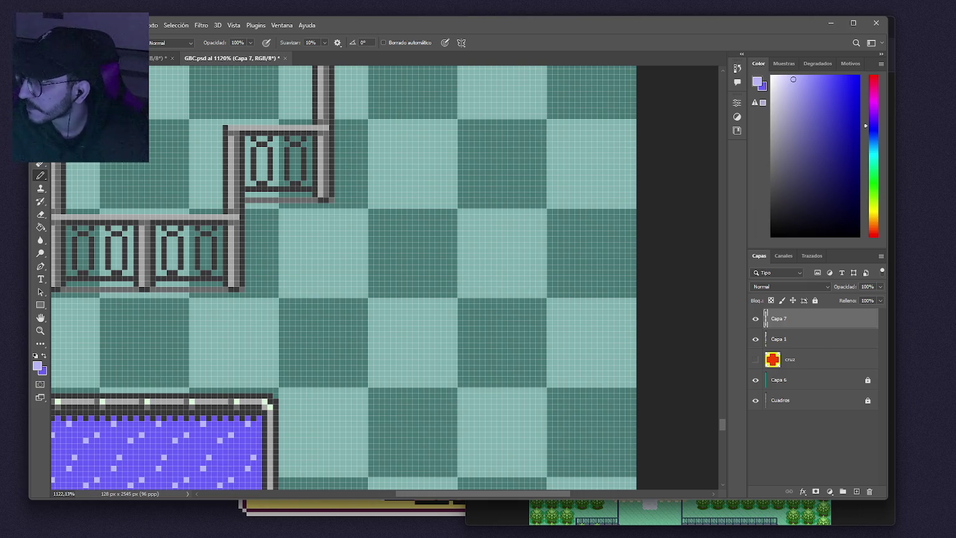
# Pick the fence's dark grey and draw the top row of the head outline.
pyautogui.click(471, 217)
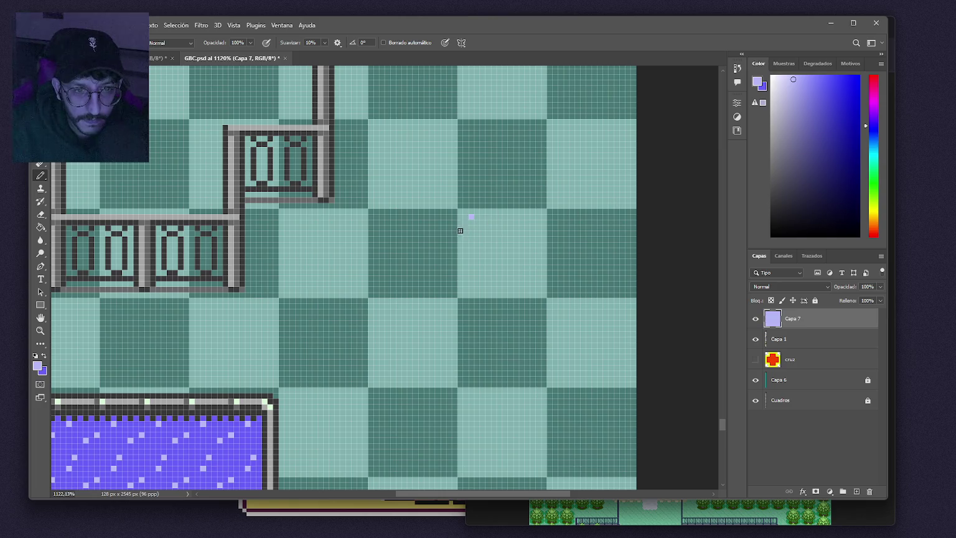
pyautogui.keyDown('alt'); pyautogui.click(241, 258); pyautogui.keyUp('alt')
pyautogui.moveTo(467, 217); pyautogui.dragTo(476, 217)
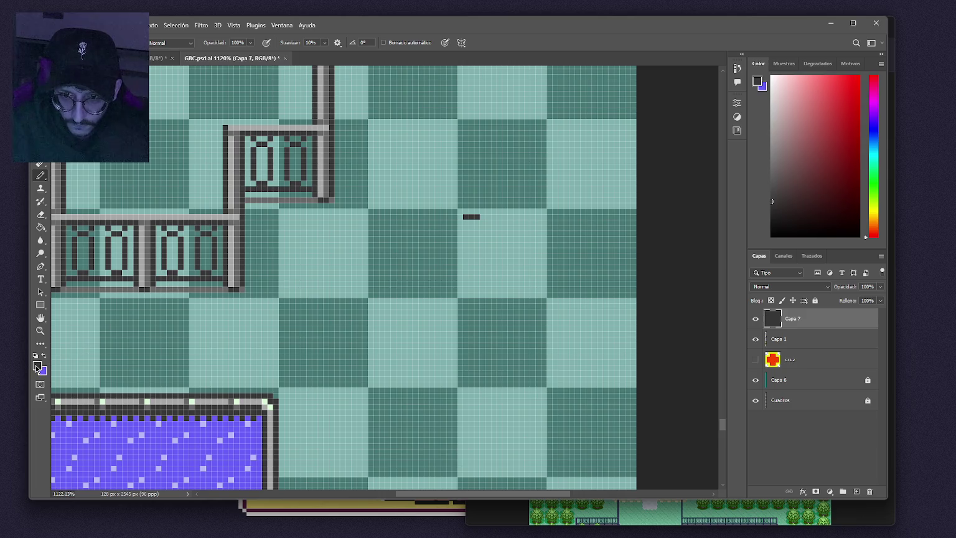
pyautogui.click(37, 364)
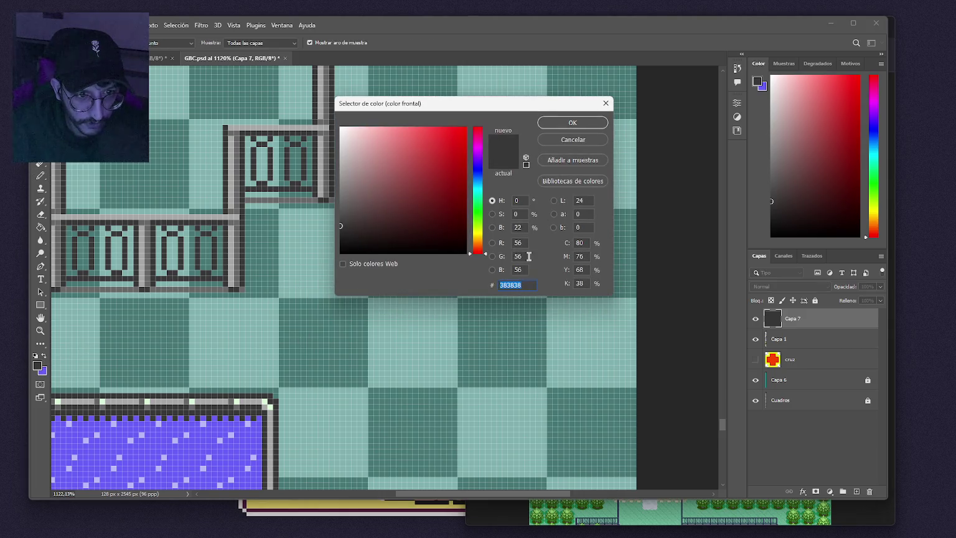
pyautogui.click(576, 140)
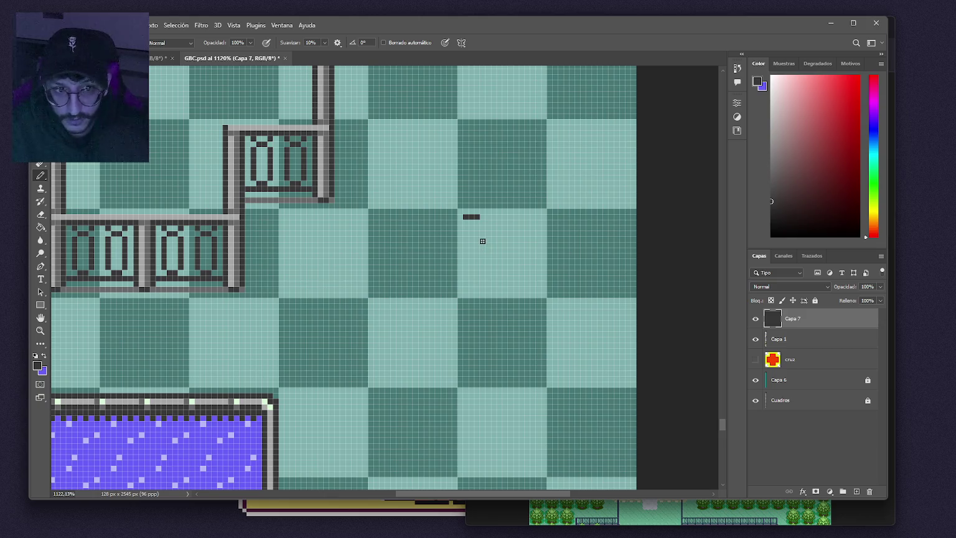
pyautogui.moveTo(466, 211); pyautogui.dragTo(485, 217)
pyautogui.press('e')
pyautogui.press('b')
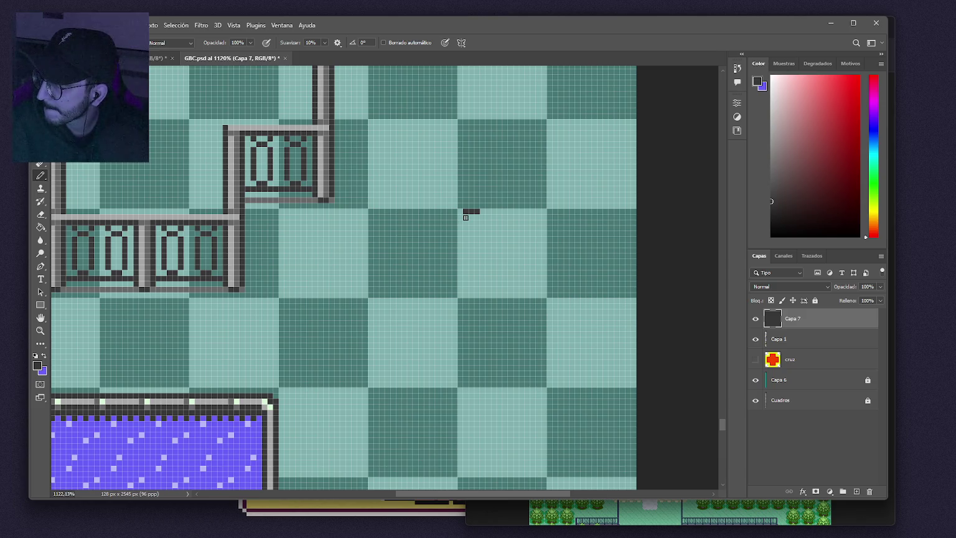
pyautogui.click(483, 211)
pyautogui.press('e')
pyautogui.click(465, 211)
pyautogui.press('b')
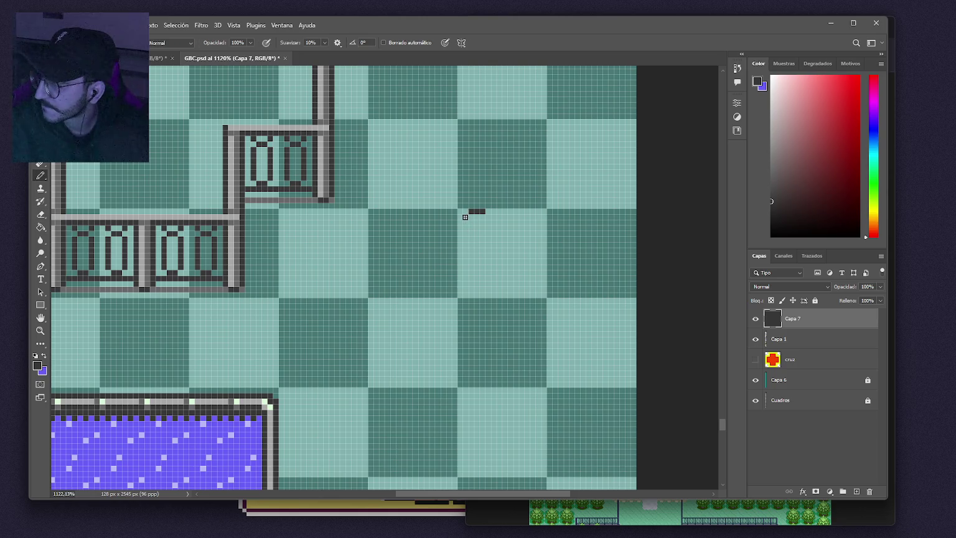
# Draw the head's left side and bottom row in a C shape.
pyautogui.moveTo(465, 216); pyautogui.dragTo(465, 221)
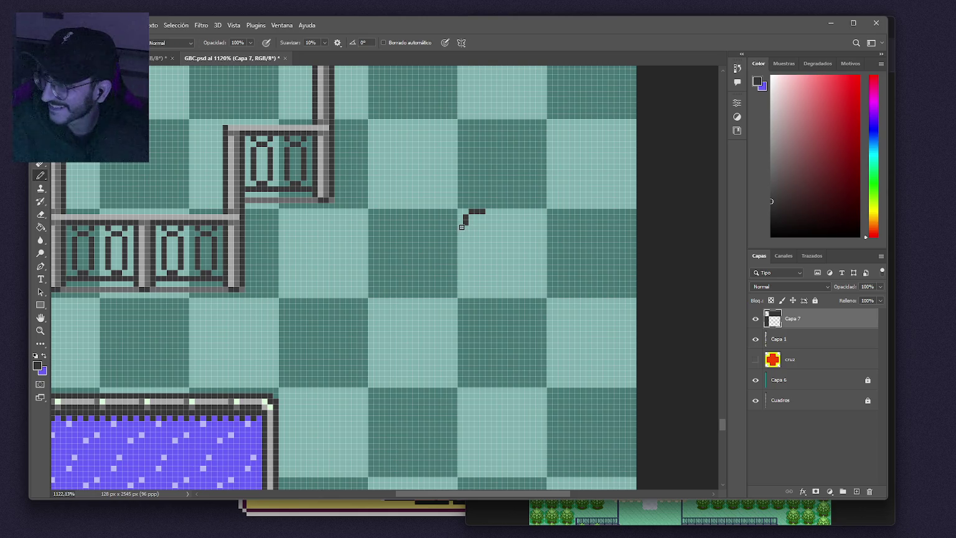
pyautogui.click(461, 228)
pyautogui.click(460, 238)
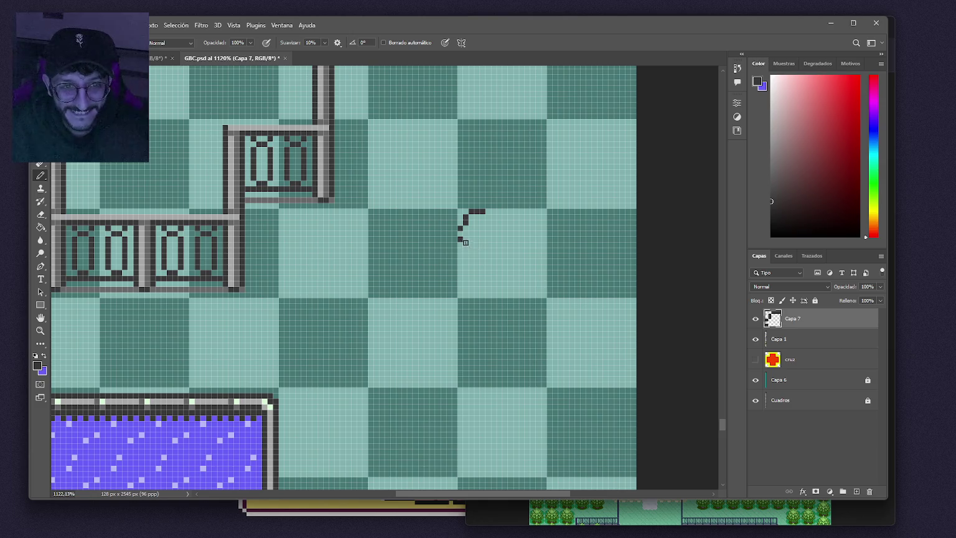
pyautogui.hotkey('ctrl', 'z')
pyautogui.click(461, 233)
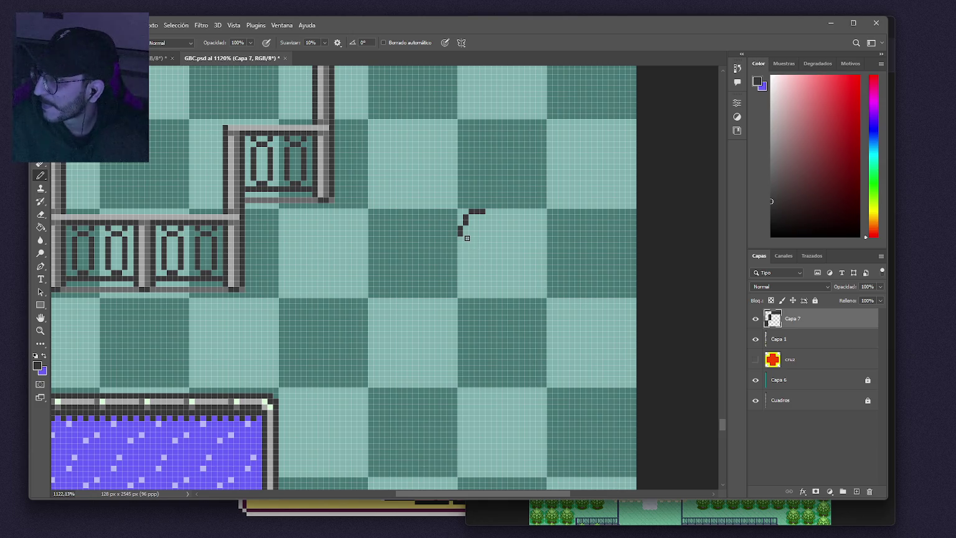
pyautogui.moveTo(467, 238); pyautogui.dragTo(473, 238)
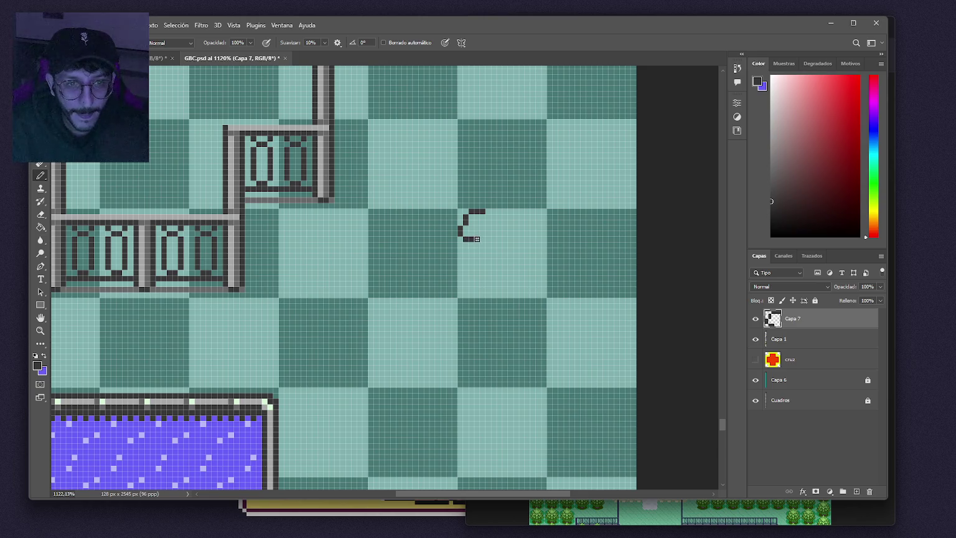
pyautogui.moveTo(477, 242); pyautogui.dragTo(477, 248)
pyautogui.click(482, 251)
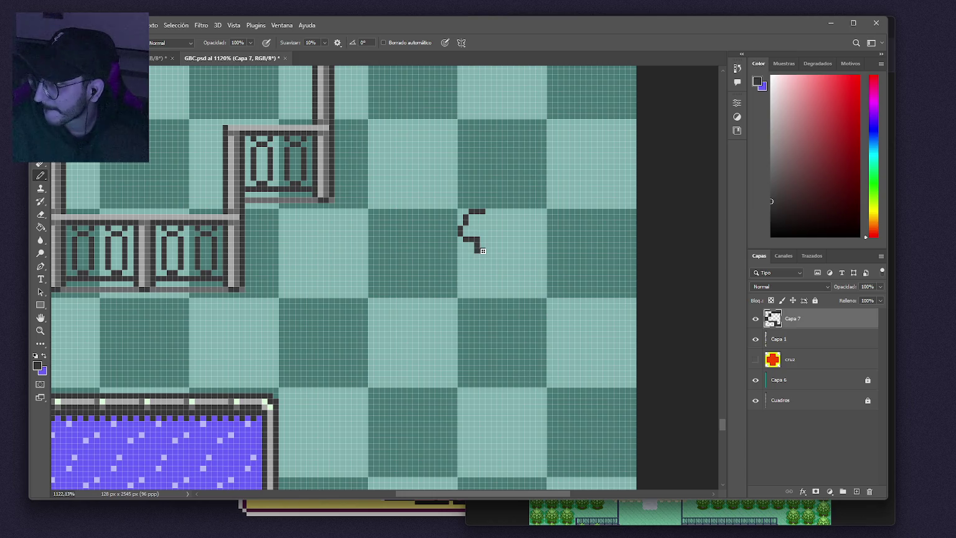
# Close the head outline on the right and add a short stroke reaching up-right.
pyautogui.click(489, 244)
pyautogui.click(496, 245)
pyautogui.click(501, 249)
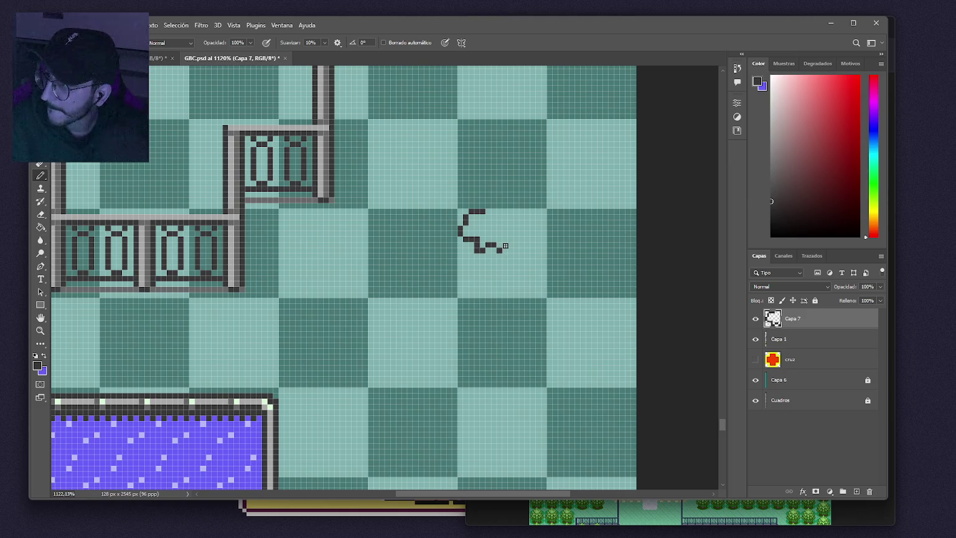
pyautogui.click(505, 245)
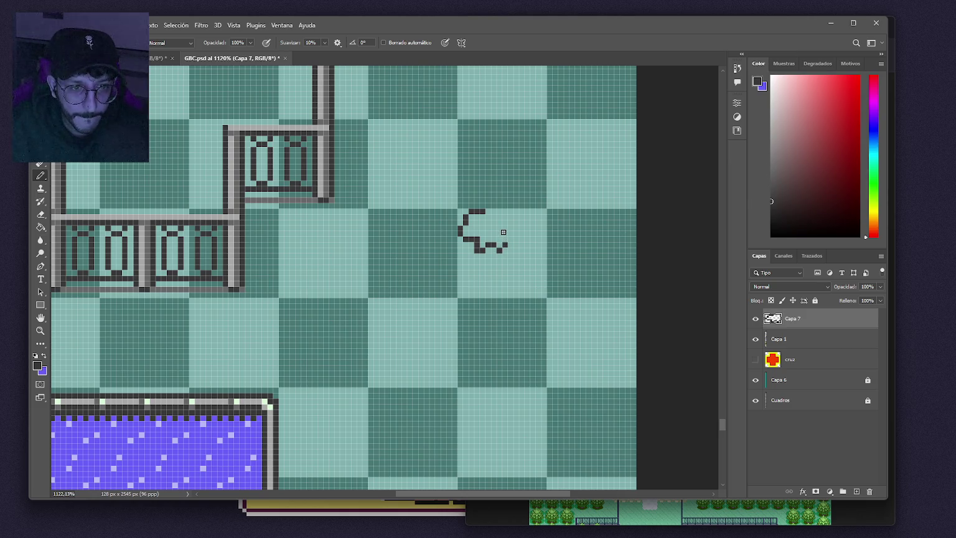
pyautogui.click(505, 239)
pyautogui.click(505, 233)
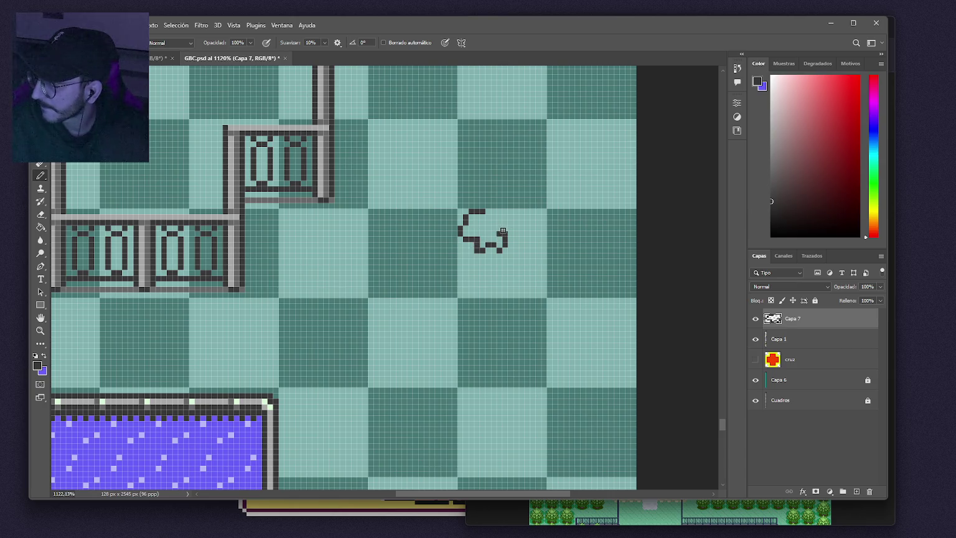
pyautogui.moveTo(489, 216); pyautogui.dragTo(494, 217)
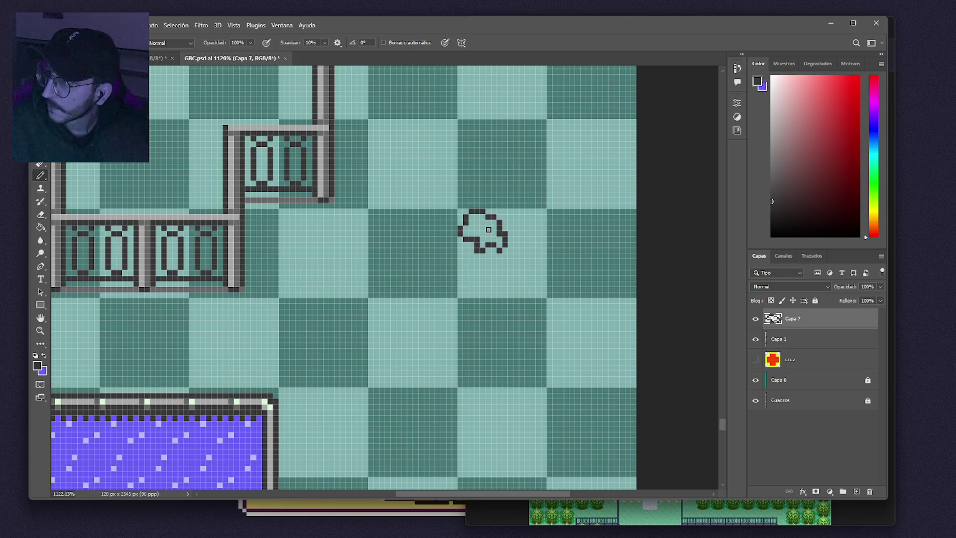
pyautogui.click(477, 217)
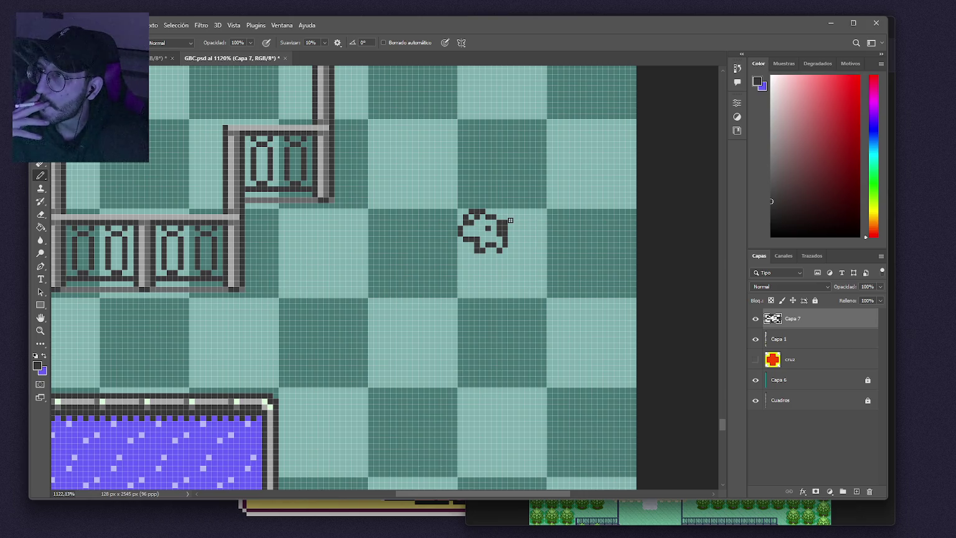
pyautogui.moveTo(509, 219)
pyautogui.mouseDown()
pyautogui.moveTo(526, 211)
pyautogui.moveTo(539, 230)
pyautogui.mouseUp()
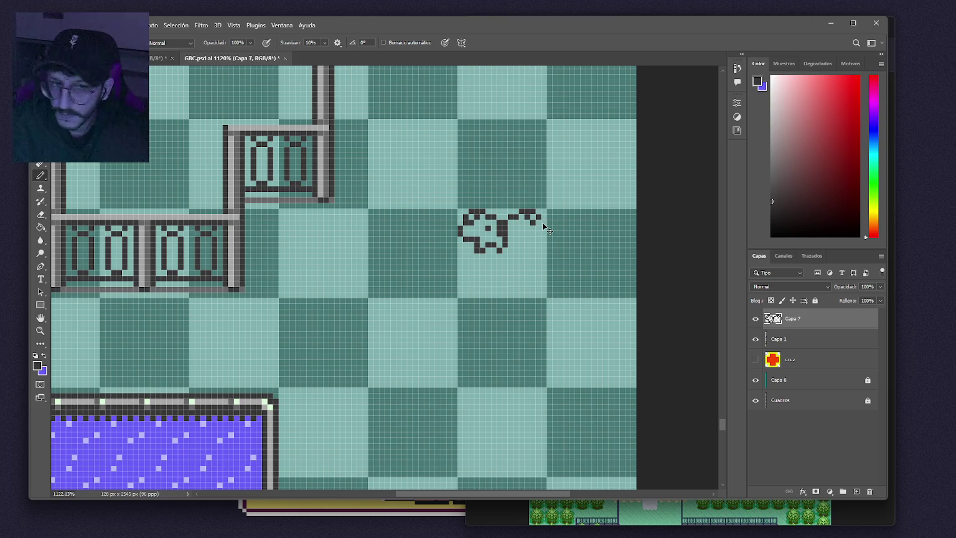
# Redraw the stroke's right end curving downward to close a second round face.
pyautogui.hotkey('ctrl', 'z')
pyautogui.click(539, 216)
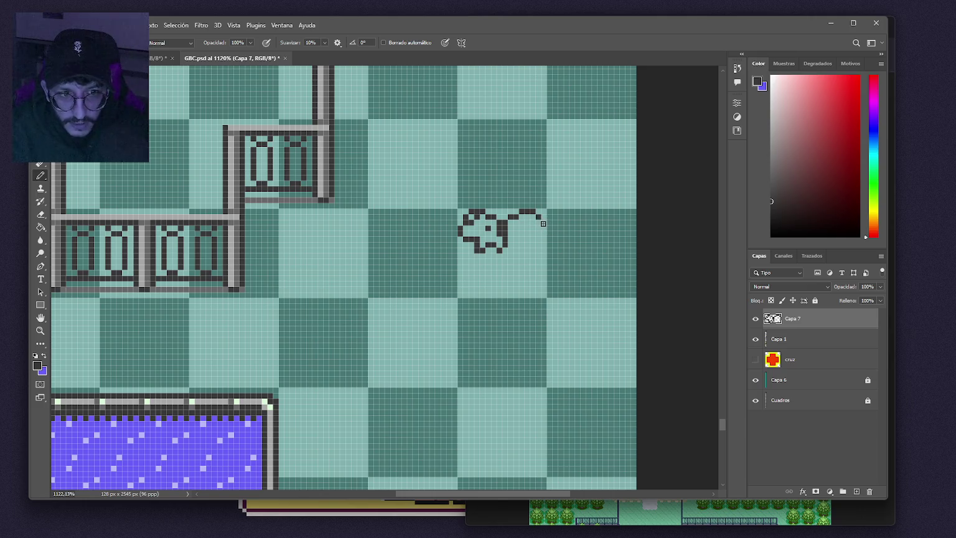
pyautogui.click(544, 222)
pyautogui.click(543, 226)
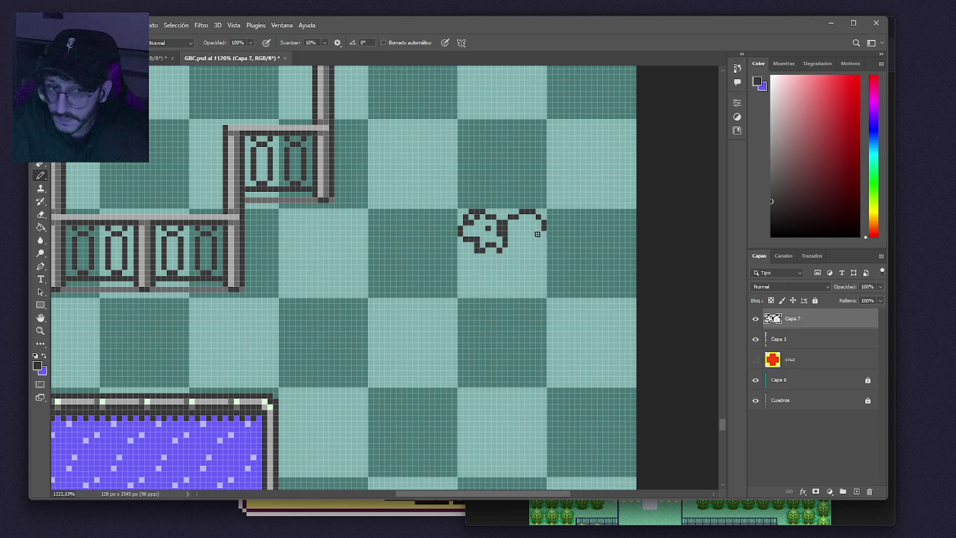
pyautogui.click(535, 228)
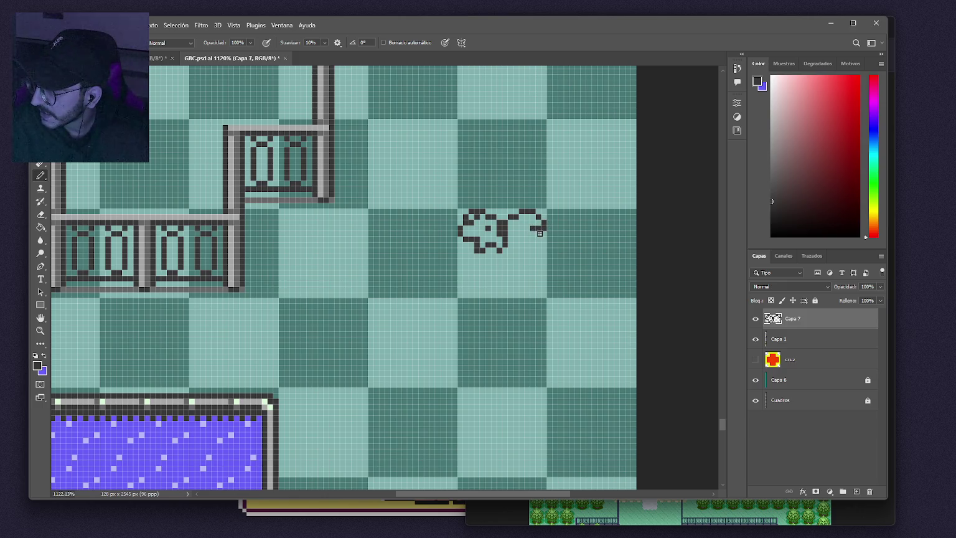
pyautogui.click(544, 230)
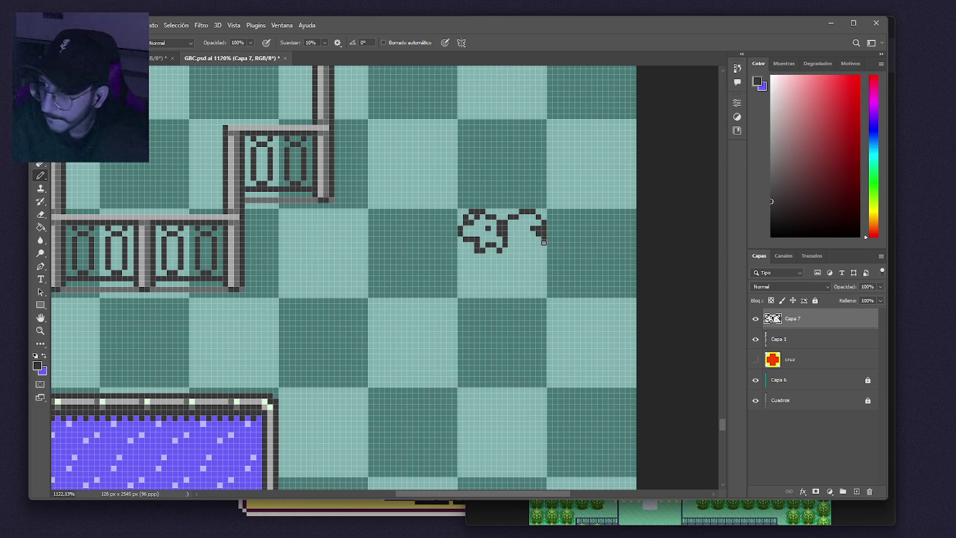
pyautogui.click(544, 243)
pyautogui.click(539, 246)
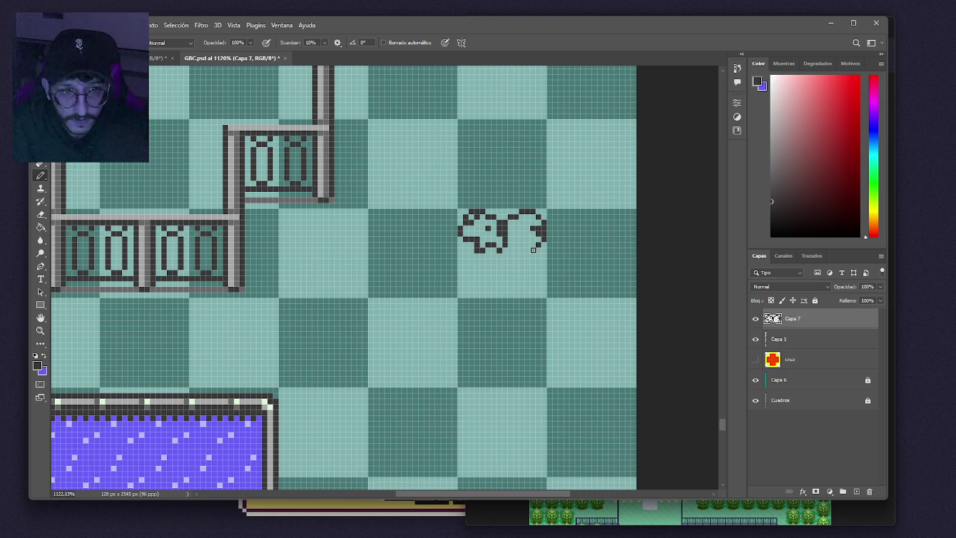
pyautogui.click(530, 244)
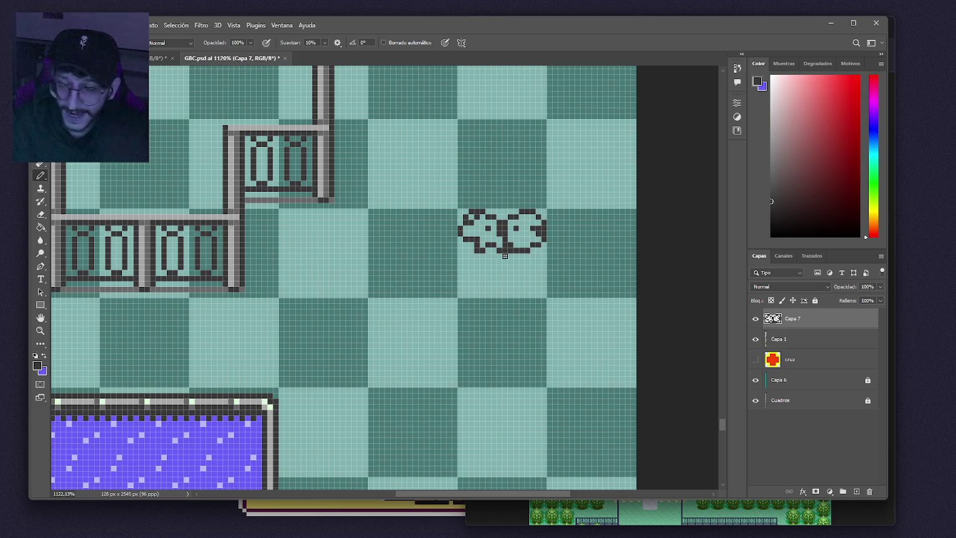
# Outline the lower body along the sprite's bottom and lower-right edges.
pyautogui.click(504, 256)
pyautogui.click(511, 257)
pyautogui.click(532, 256)
pyautogui.click(537, 256)
pyautogui.click(544, 262)
pyautogui.click(544, 266)
pyautogui.click(539, 272)
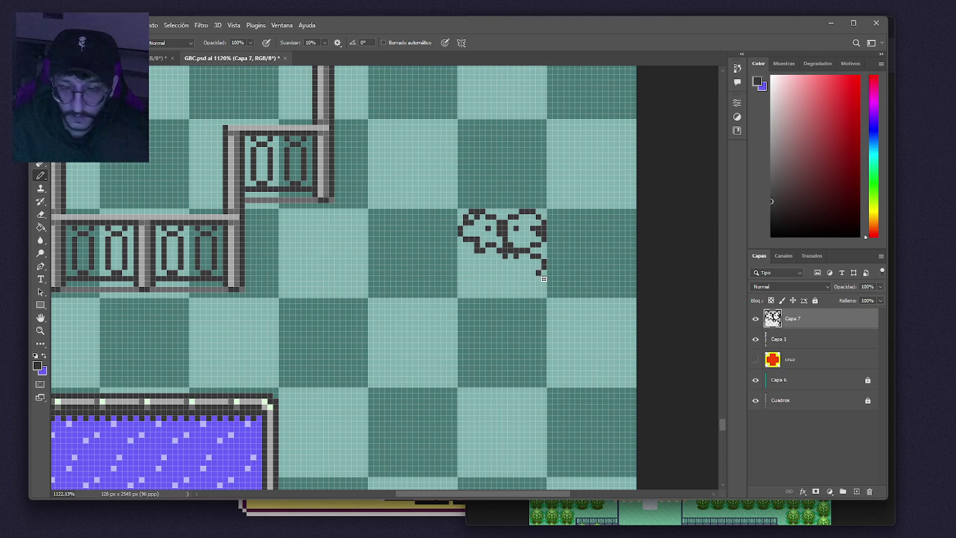
pyautogui.click(543, 278)
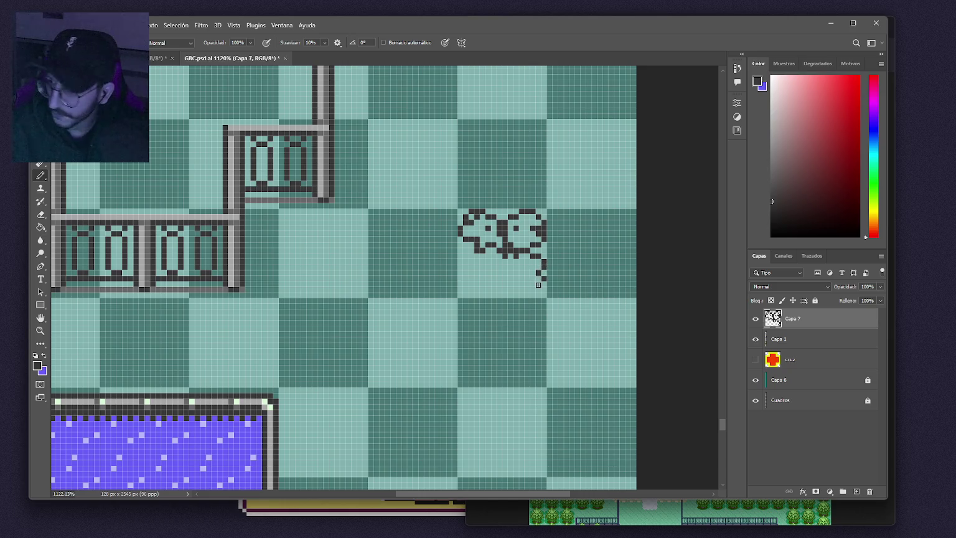
pyautogui.click(538, 284)
pyautogui.click(527, 284)
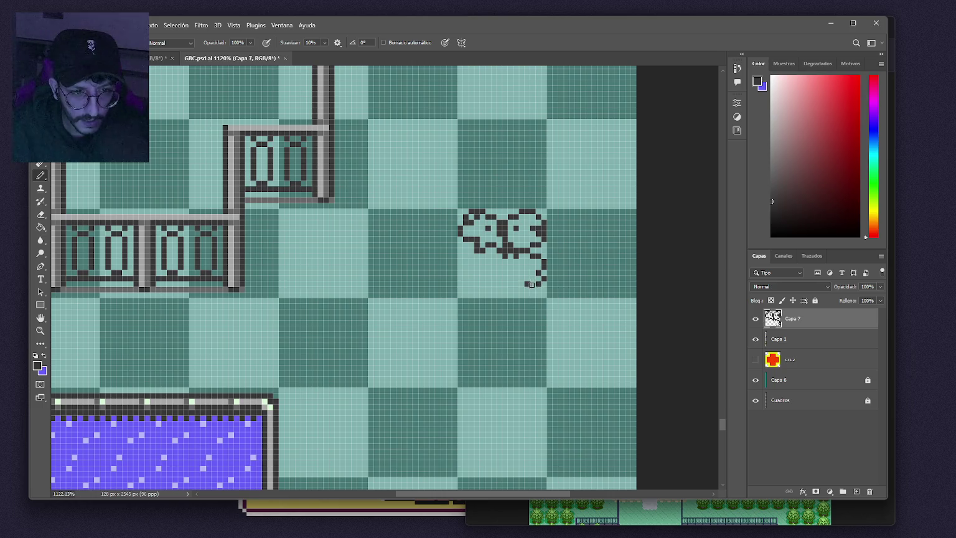
pyautogui.click(534, 284)
pyautogui.click(542, 289)
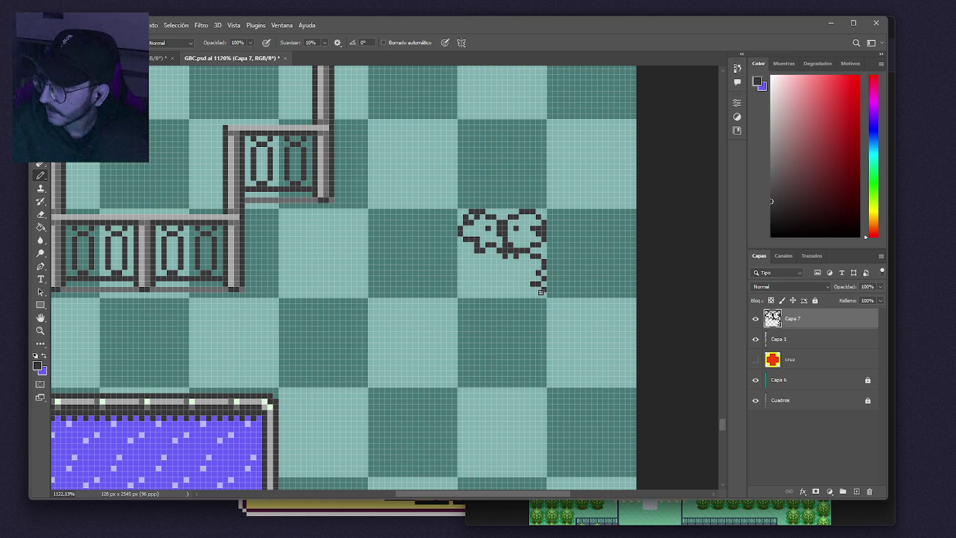
# Draw the tail curling below the body and the limb down the sprite's left side.
pyautogui.click(538, 293)
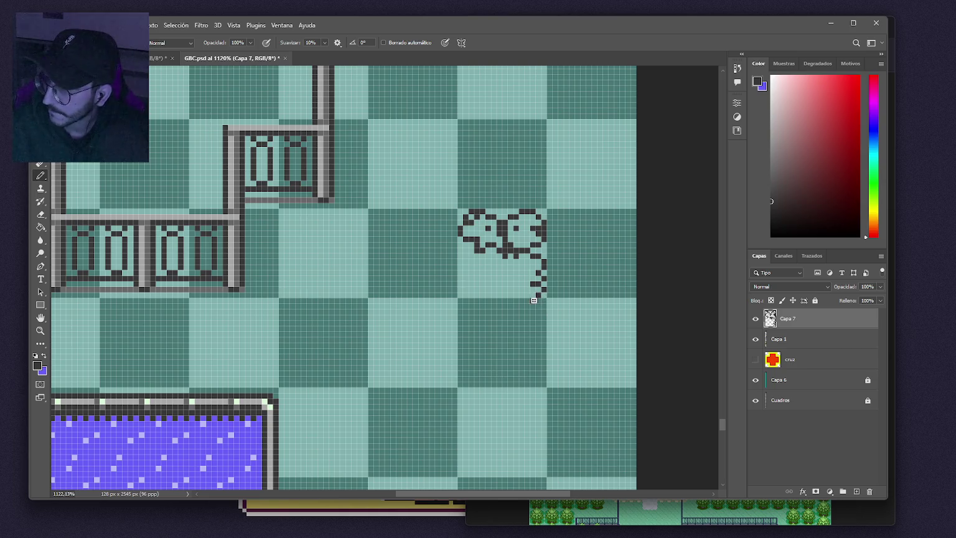
pyautogui.click(534, 301)
pyautogui.click(530, 296)
pyautogui.click(526, 290)
pyautogui.click(522, 284)
pyautogui.click(516, 279)
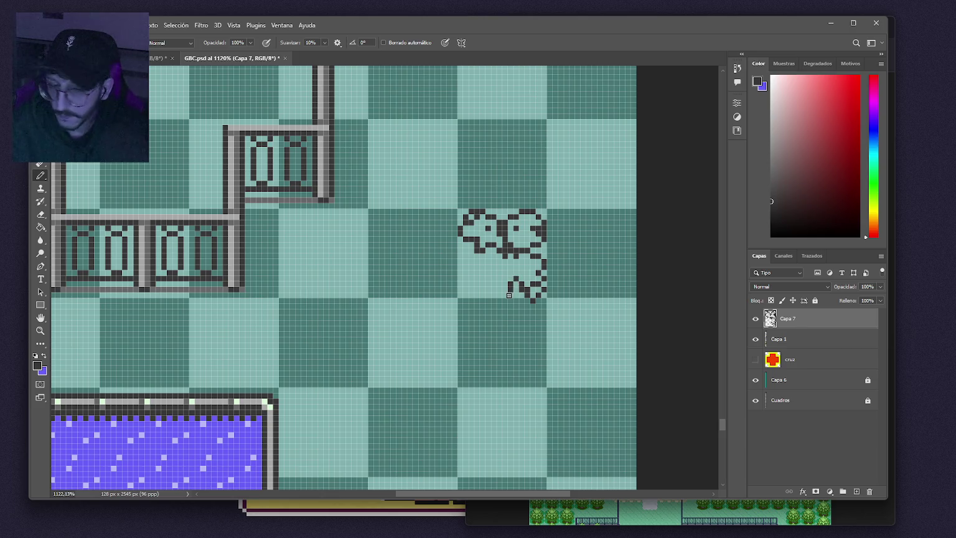
pyautogui.click(510, 294)
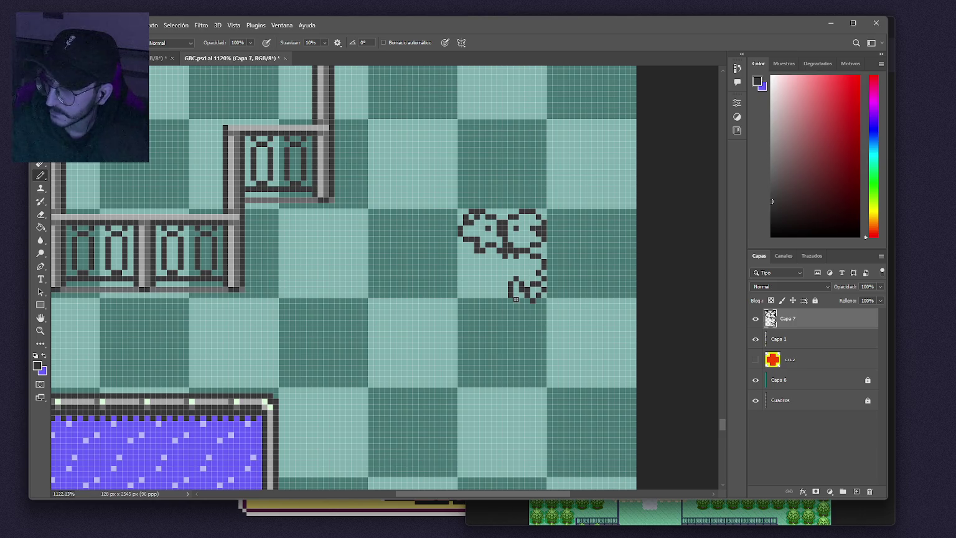
pyautogui.click(514, 294)
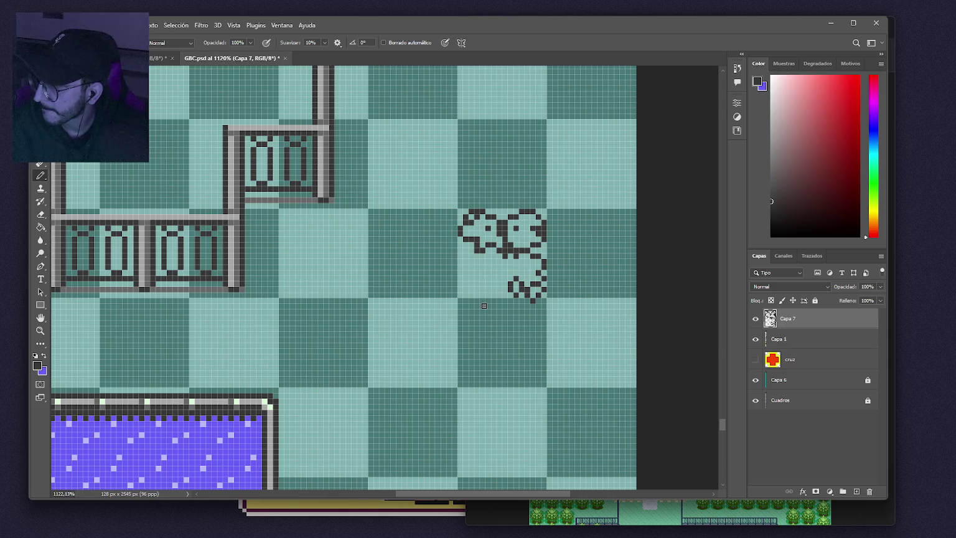
pyautogui.moveTo(496, 293); pyautogui.dragTo(502, 260)
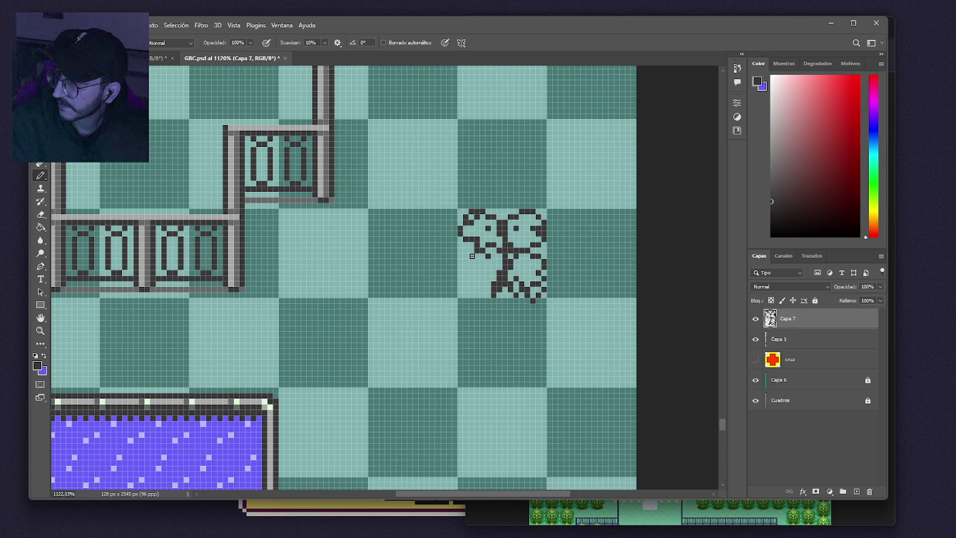
pyautogui.moveTo(470, 257)
pyautogui.mouseDown()
pyautogui.moveTo(461, 265)
pyautogui.moveTo(475, 284)
pyautogui.mouseUp()
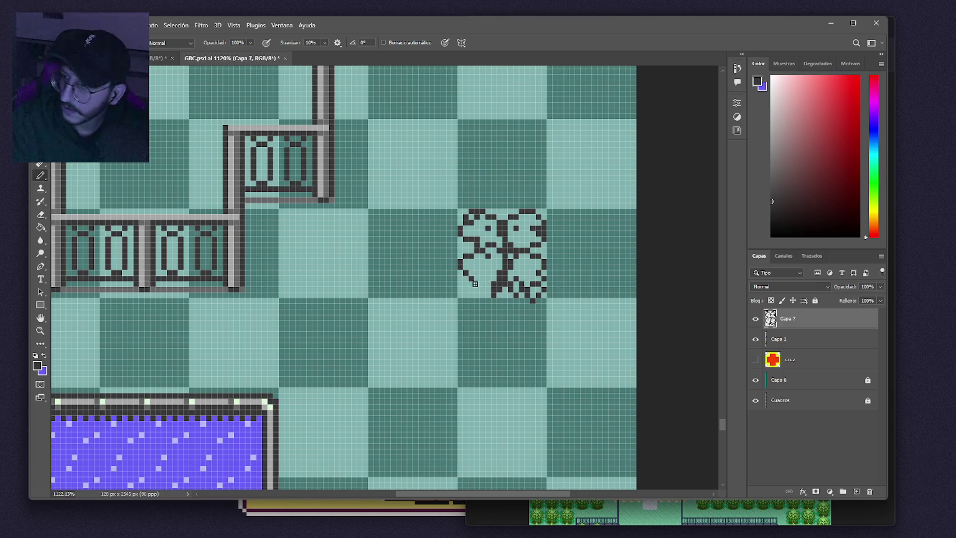
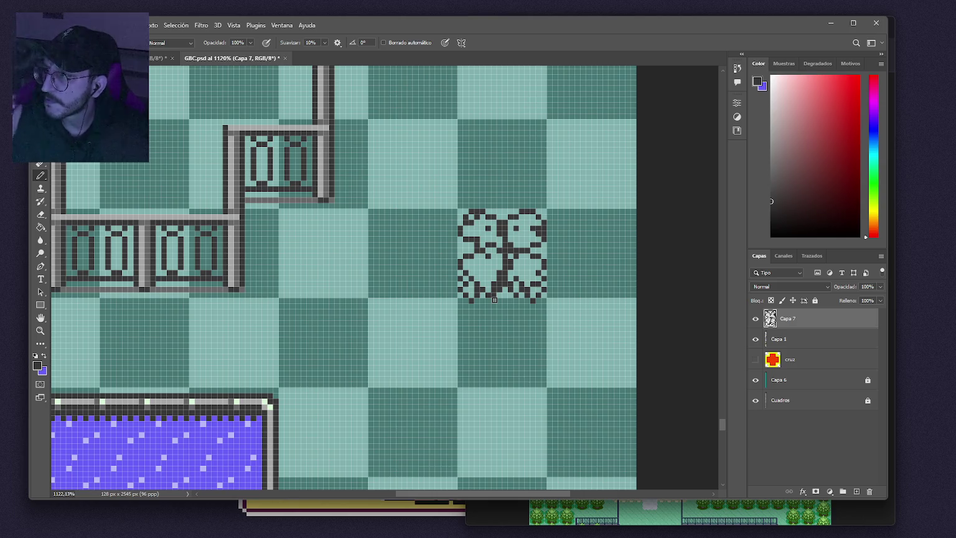
# Pencil a dark vertical trunk outline with a rounded base under the leaves on Capa 7.
pyautogui.click(494, 304)
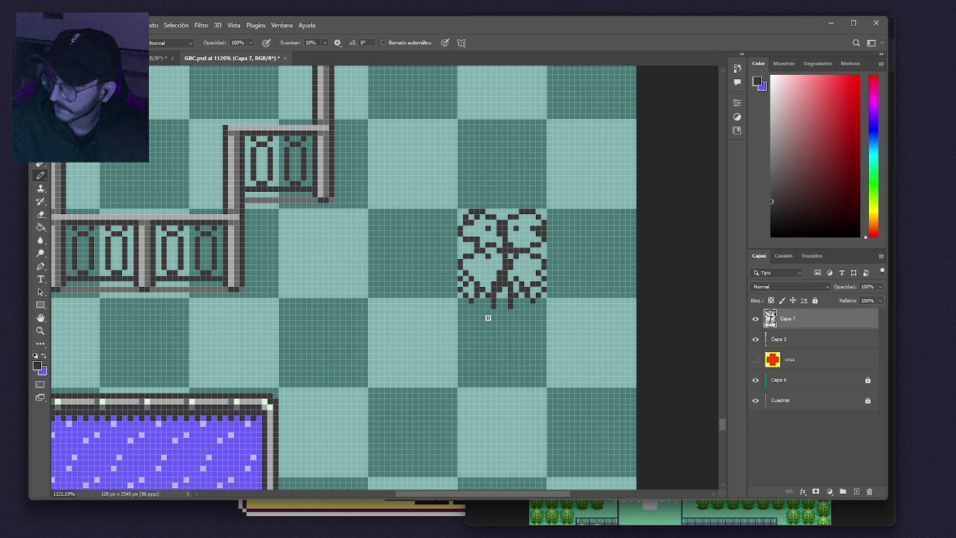
pyautogui.moveTo(488, 316); pyautogui.dragTo(488, 335)
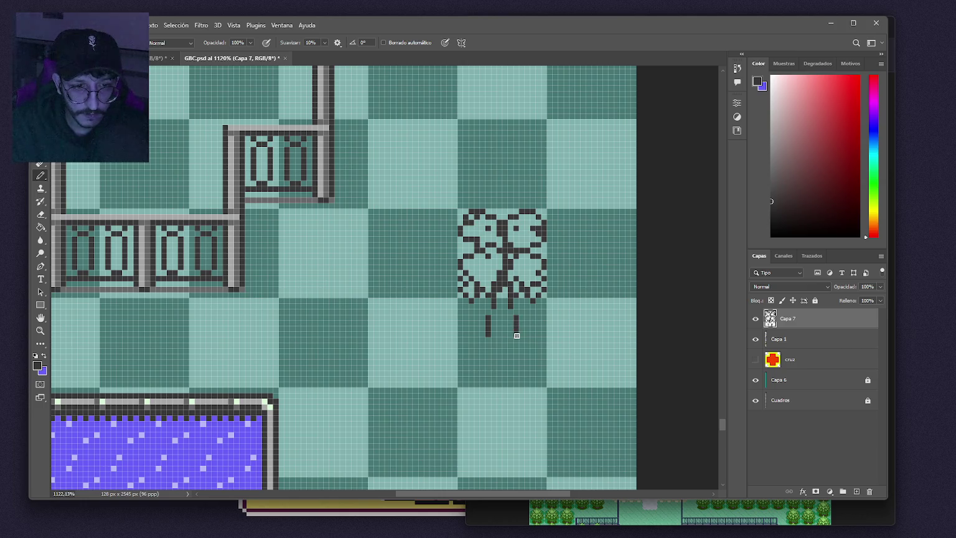
pyautogui.click(483, 345)
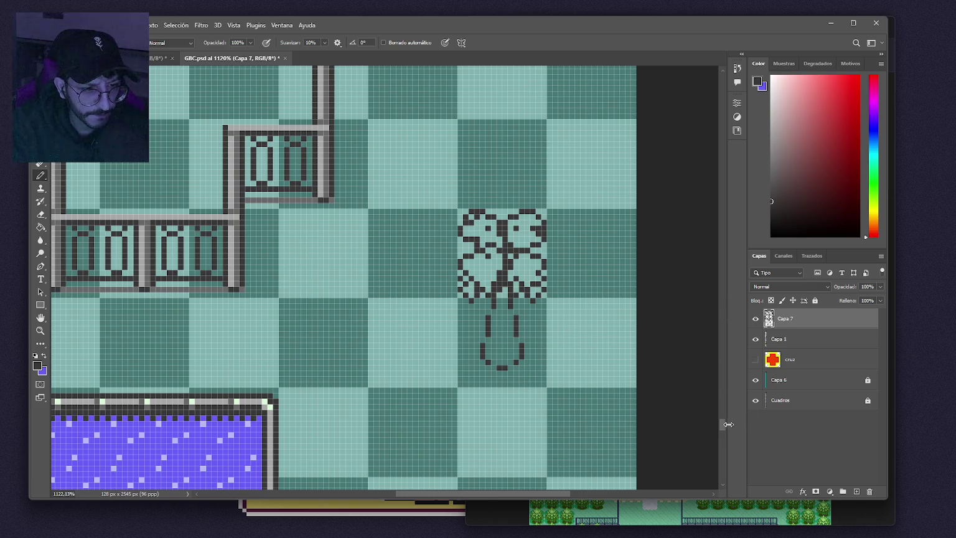
pyautogui.moveTo(722, 428)
pyautogui.mouseDown()
pyautogui.moveTo(720, 107)
pyautogui.moveTo(717, 145)
pyautogui.mouseUp()
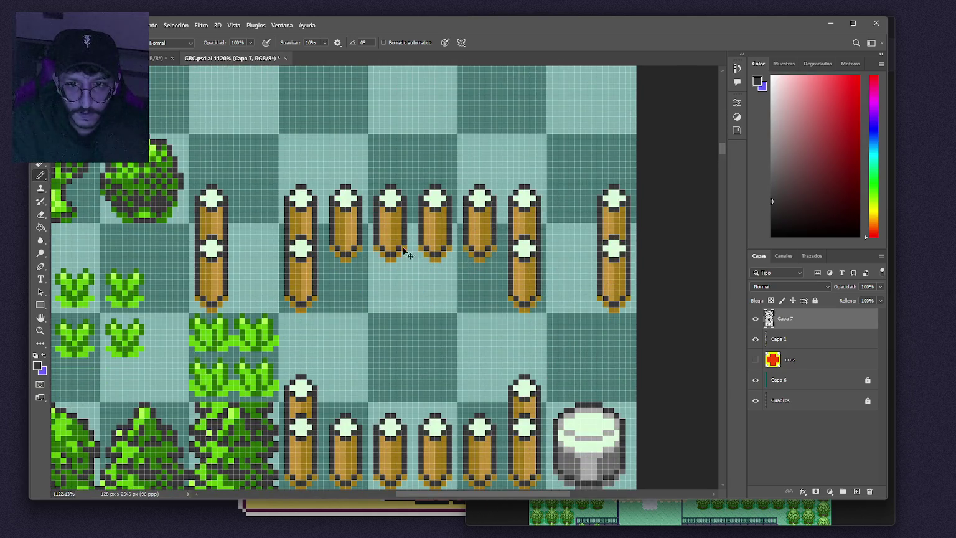
# Sample the dark, mid and light greens from the existing tree tile.
pyautogui.hscroll(-2, 362, 257)
pyautogui.hscroll(-2, 361, 258)
pyautogui.keyDown('alt'); pyautogui.click(213, 195); pyautogui.keyUp('alt')
pyautogui.press('x')
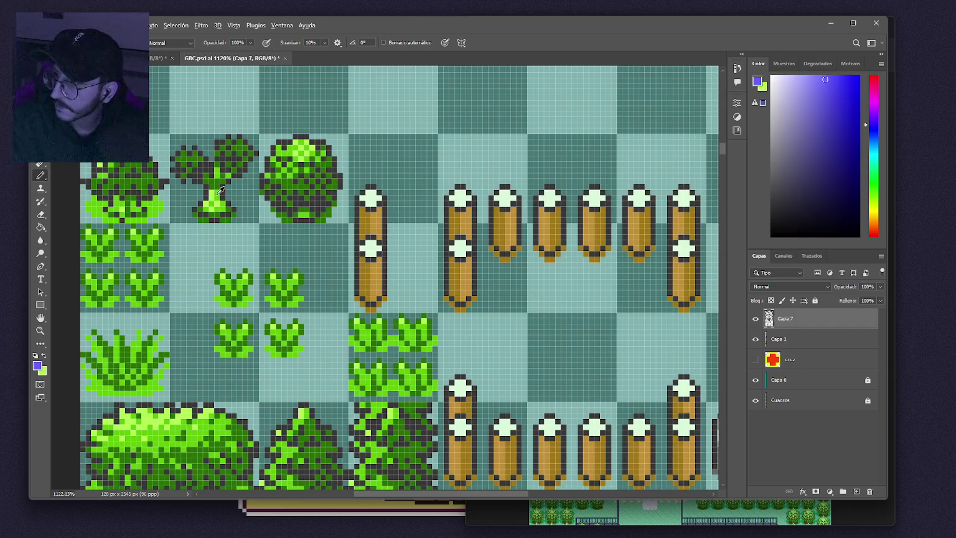
pyautogui.keyDown('alt'); pyautogui.click(218, 185); pyautogui.keyUp('alt')
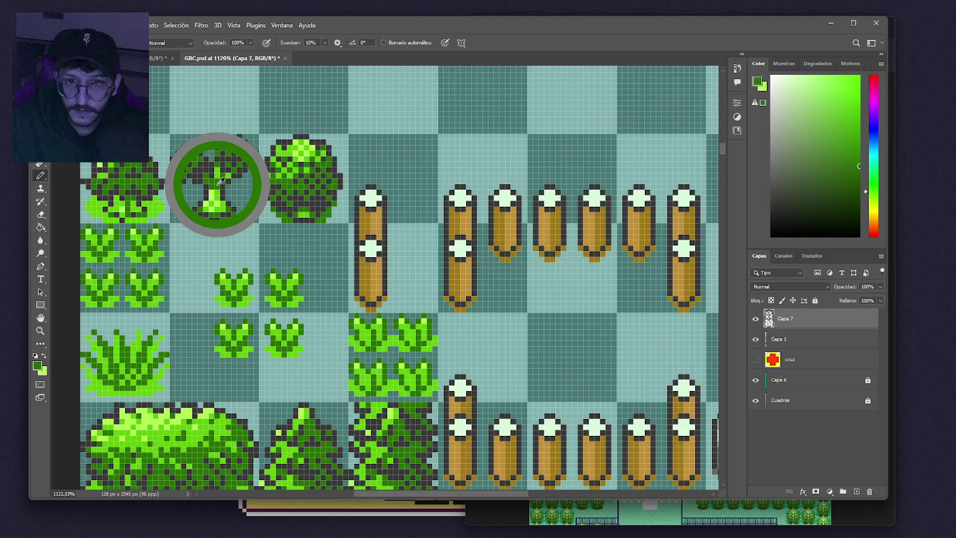
pyautogui.moveTo(221, 181); pyautogui.dragTo(214, 193)
pyautogui.keyDown('alt'); pyautogui.click(217, 196); pyautogui.keyUp('alt')
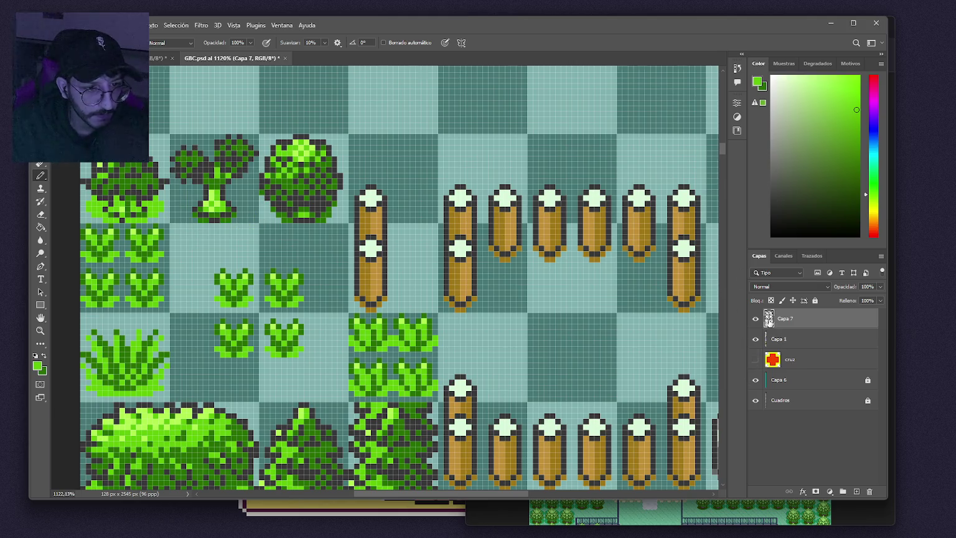
pyautogui.scroll(5, 508, 288)
pyautogui.scroll(-3, 473, 268)
pyautogui.scroll(-3, 473, 267)
pyautogui.scroll(2, 416, 253)
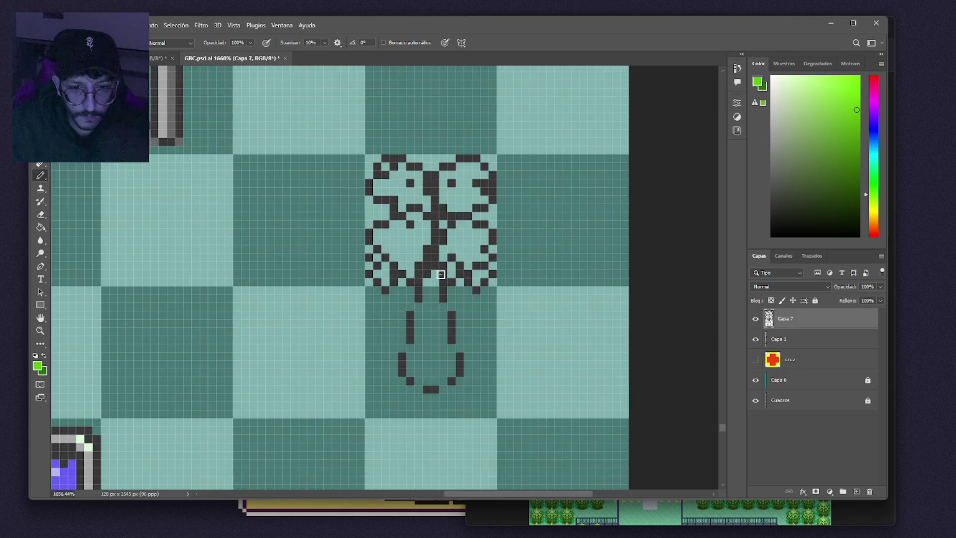
# Fill the four leaf lobes dark green with the Paint Bucket.
pyautogui.press('g')
pyautogui.click(411, 247)
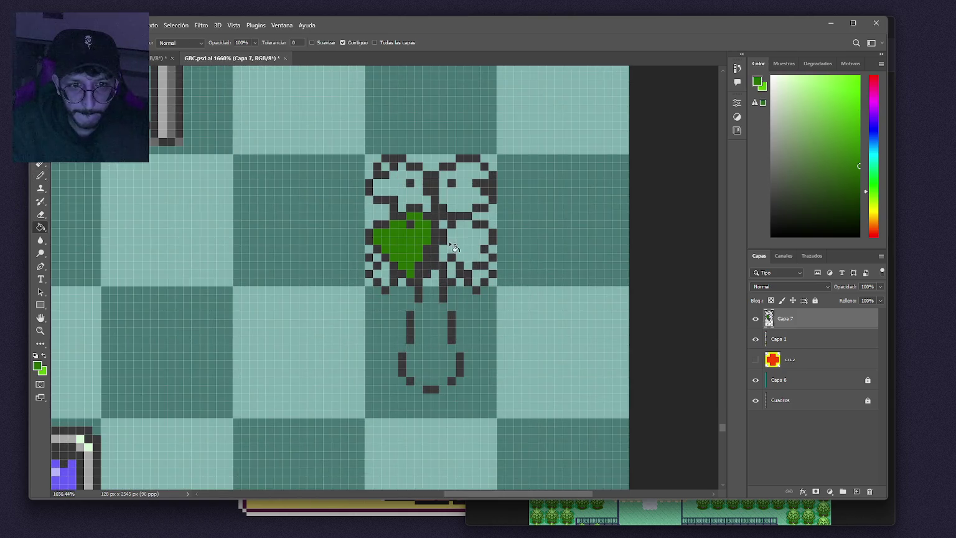
pyautogui.click(466, 198)
pyautogui.click(416, 193)
pyautogui.click(381, 272)
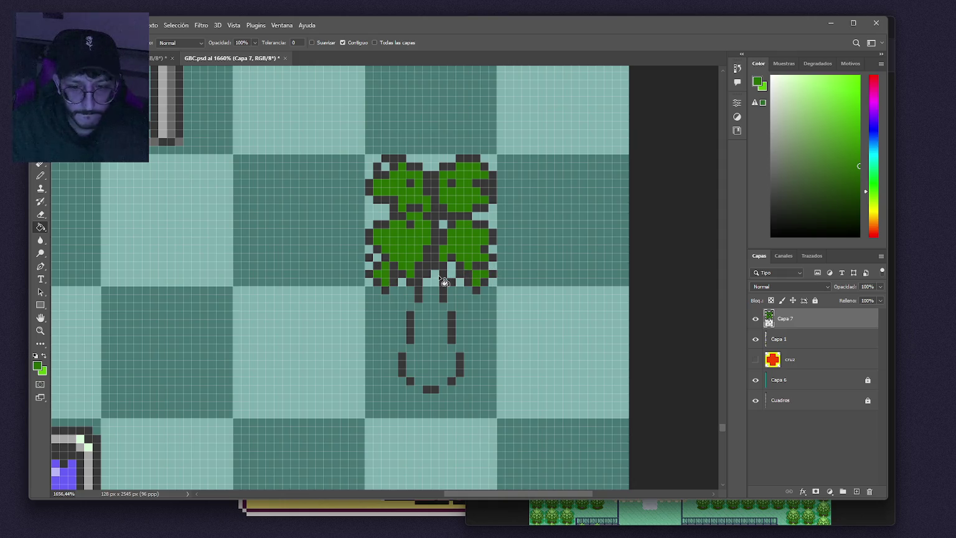
# Add light-green highlights across the lobes and paint a green row at the trunk top.
pyautogui.press('b')
pyautogui.press('x')
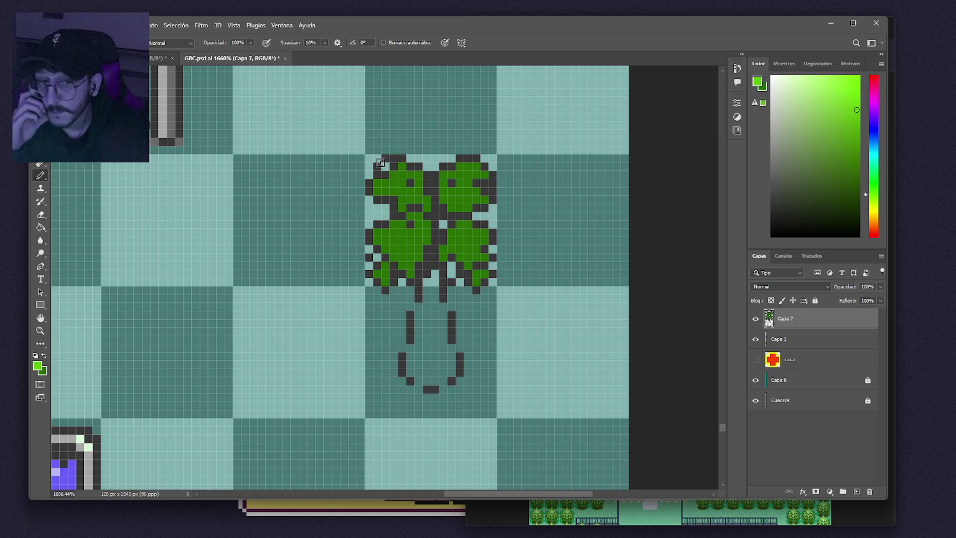
pyautogui.moveTo(385, 166); pyautogui.dragTo(409, 175)
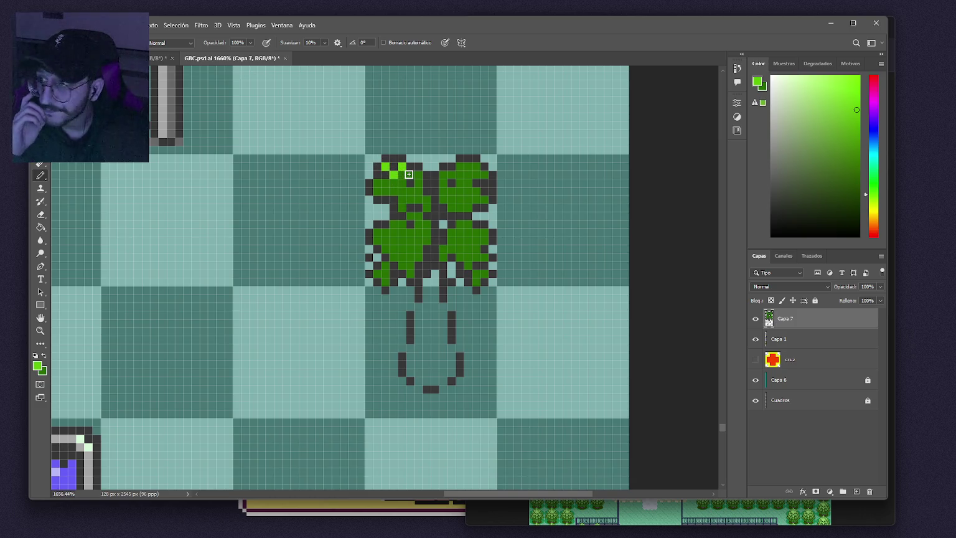
pyautogui.click(378, 183)
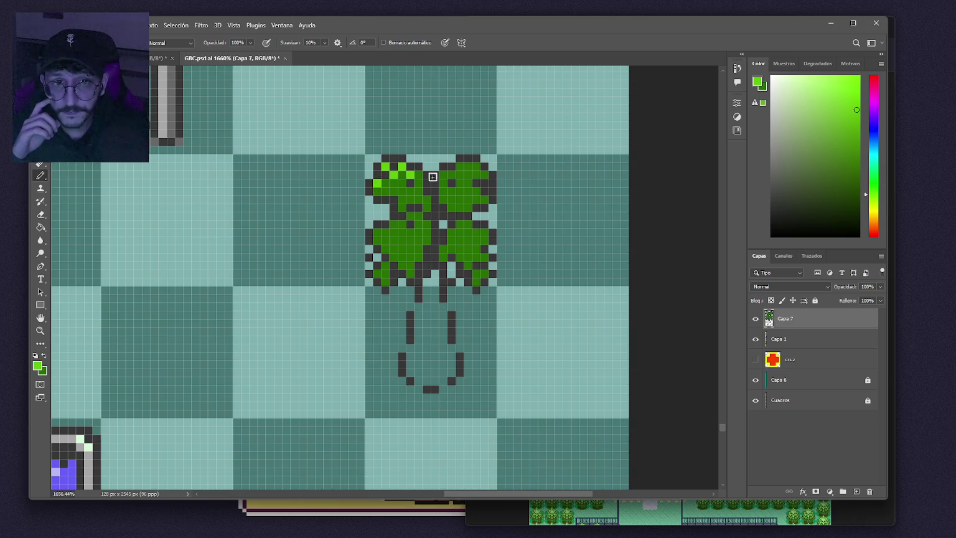
pyautogui.moveTo(452, 175); pyautogui.dragTo(459, 167)
pyautogui.click(477, 167)
pyautogui.click(484, 175)
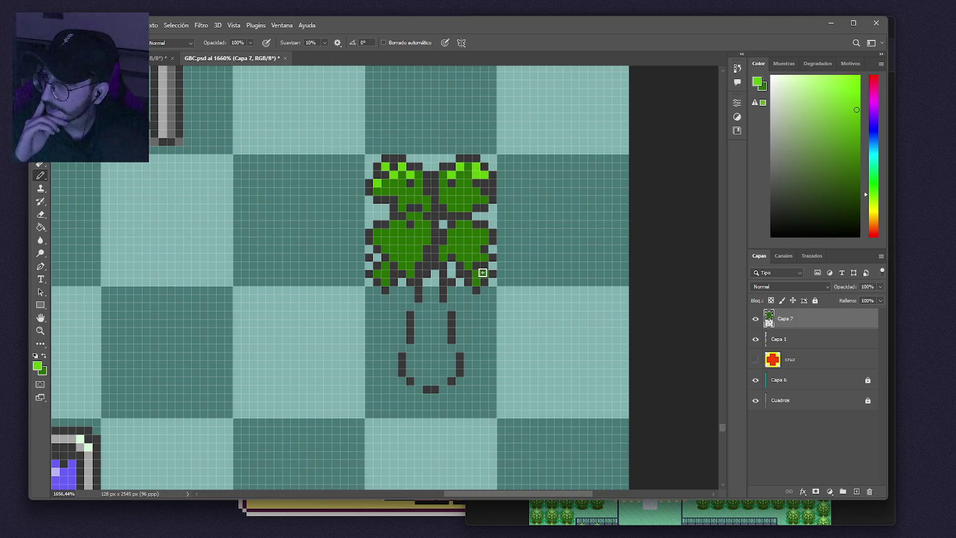
pyautogui.moveTo(484, 232); pyautogui.dragTo(475, 232)
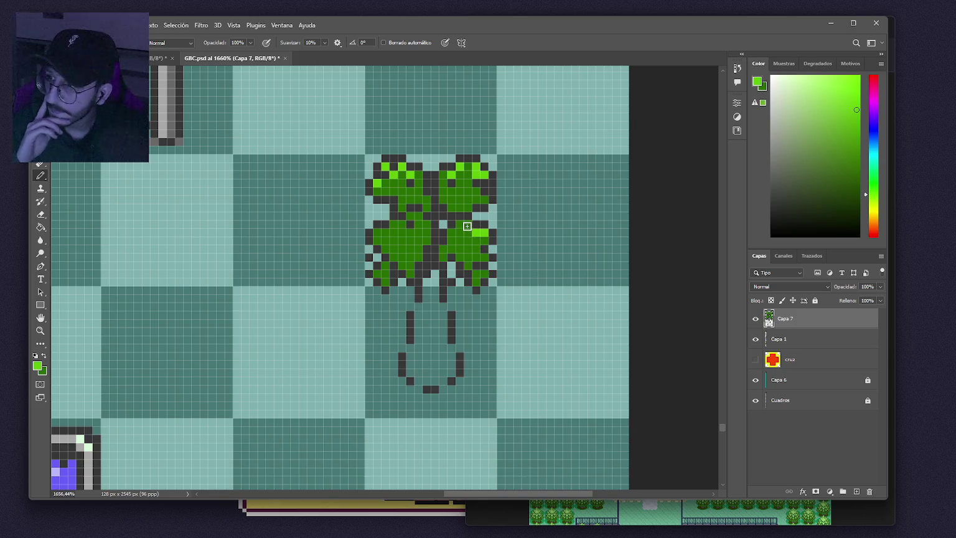
pyautogui.click(463, 224)
pyautogui.click(443, 224)
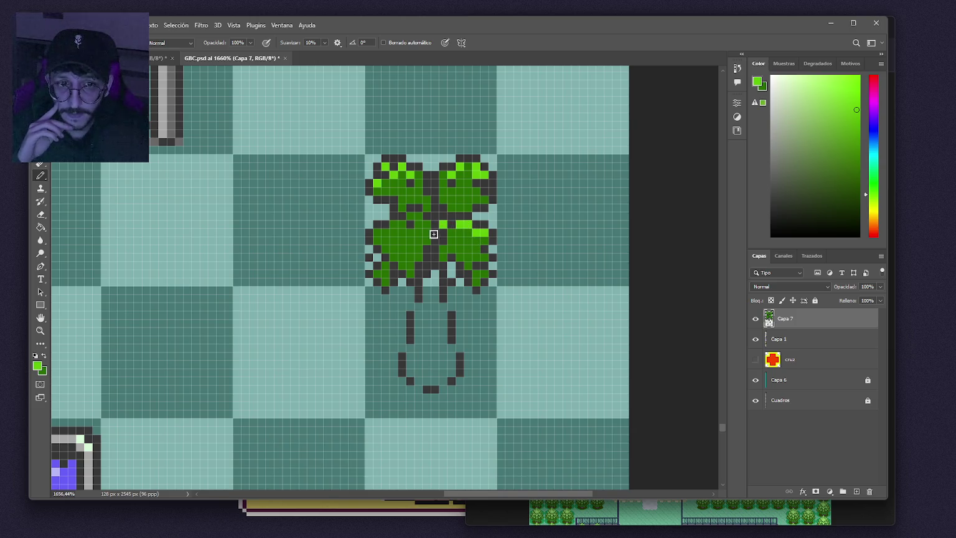
pyautogui.click(413, 216)
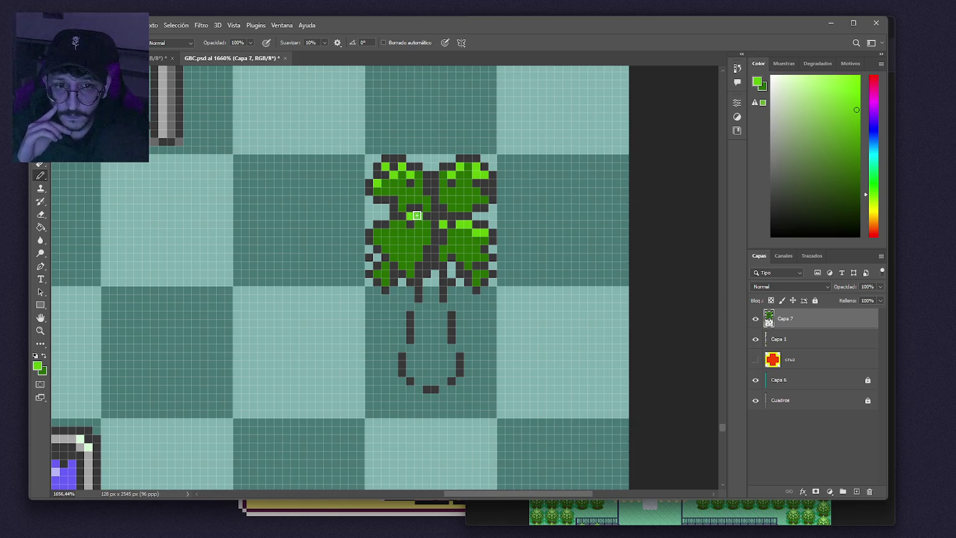
pyautogui.click(378, 233)
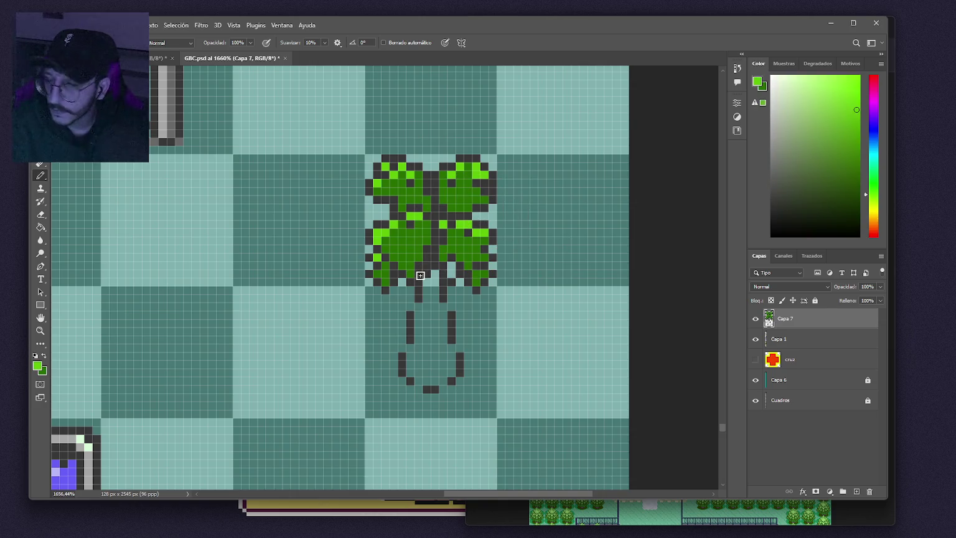
pyautogui.keyDown('alt'); pyautogui.click(433, 285); pyautogui.keyUp('alt')
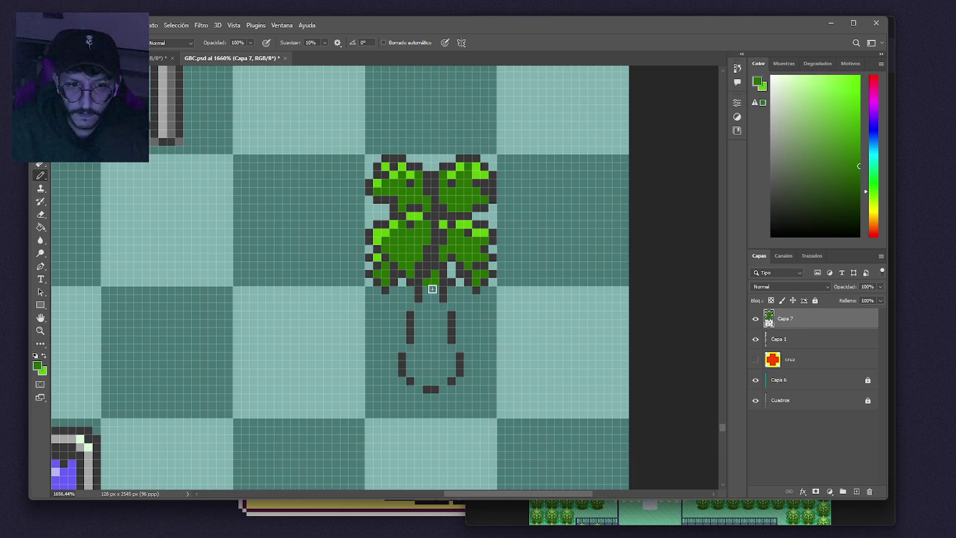
pyautogui.moveTo(417, 306)
pyautogui.mouseDown()
pyautogui.moveTo(446, 306)
pyautogui.moveTo(429, 321)
pyautogui.moveTo(442, 315)
pyautogui.moveTo(436, 305)
pyautogui.moveTo(434, 319)
pyautogui.mouseUp()
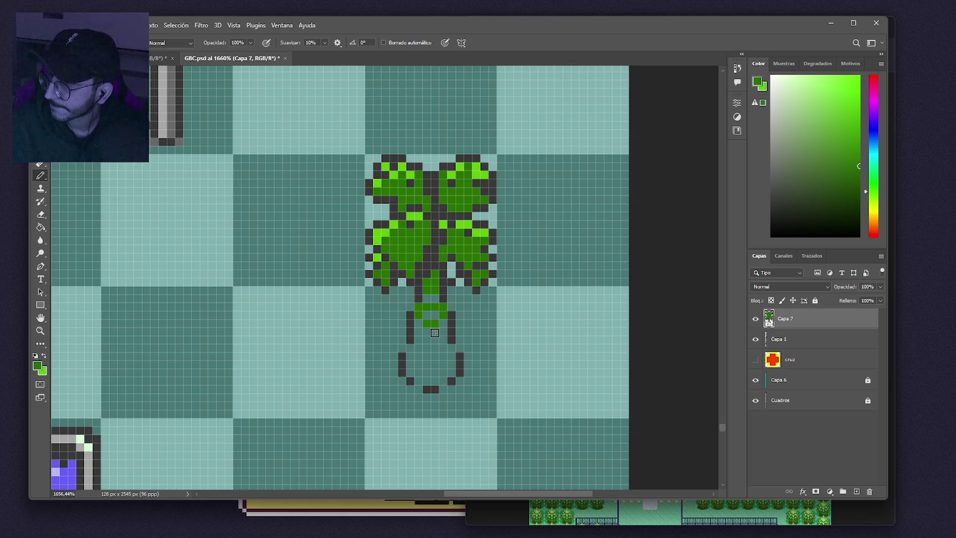
# Paint bright green into the trunk top and recolour the lower trunk cells green.
pyautogui.press('x')
pyautogui.moveTo(443, 322)
pyautogui.mouseDown()
pyautogui.moveTo(443, 333)
pyautogui.moveTo(418, 330)
pyautogui.mouseUp()
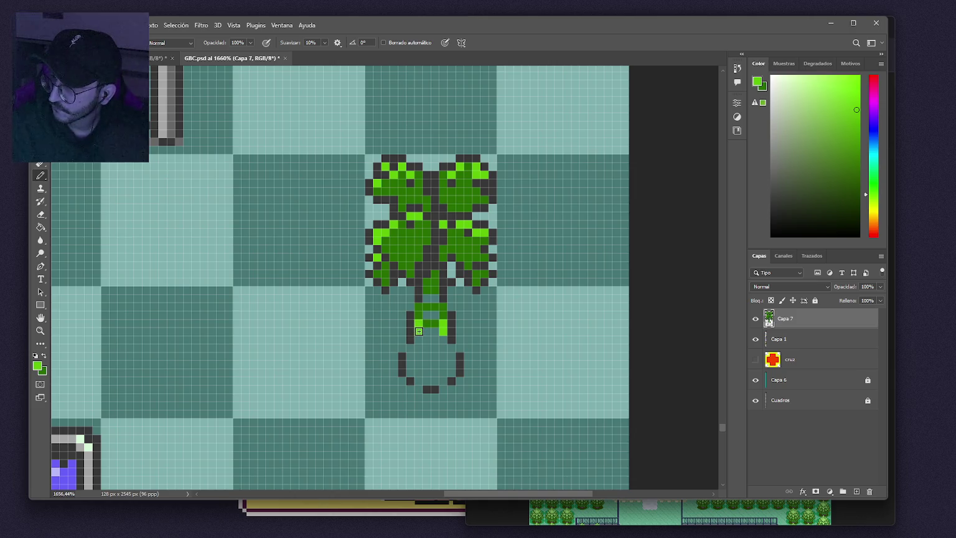
pyautogui.press('x')
pyautogui.click(418, 339)
pyautogui.click(444, 339)
pyautogui.press('x')
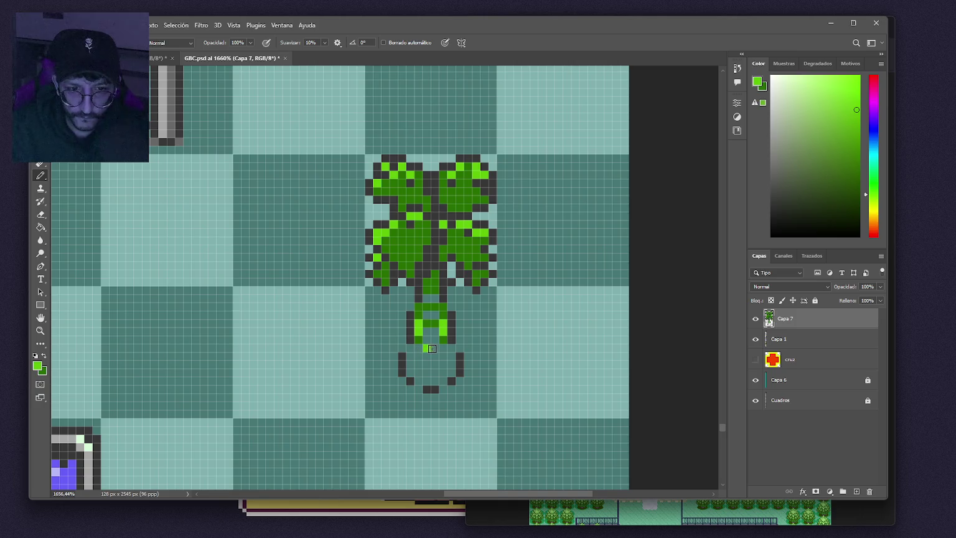
# Fill the trunk interior and the rows beneath it with dark green.
pyautogui.press('x')
pyautogui.click(427, 348)
pyautogui.click(410, 354)
pyautogui.click(444, 347)
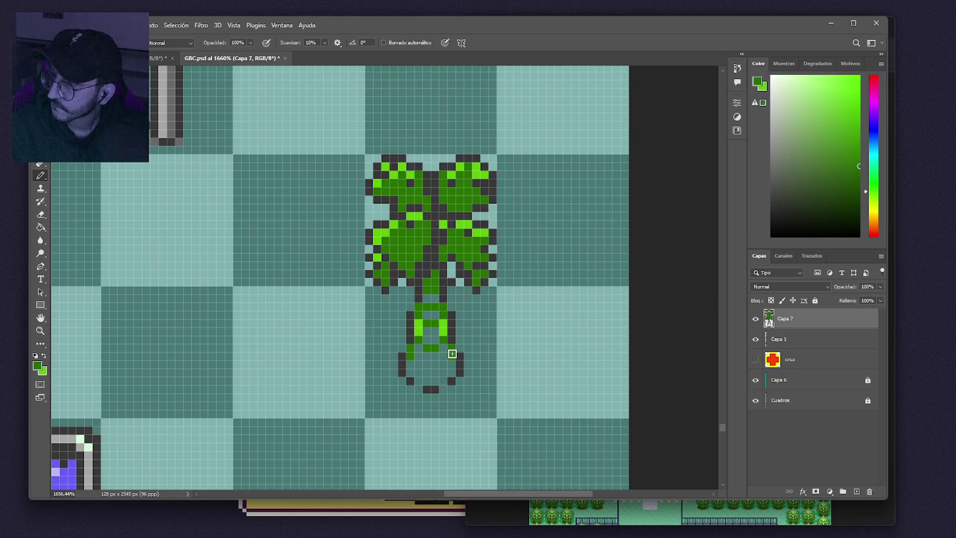
pyautogui.click(427, 364)
pyautogui.click(437, 364)
pyautogui.click(419, 364)
pyautogui.click(445, 364)
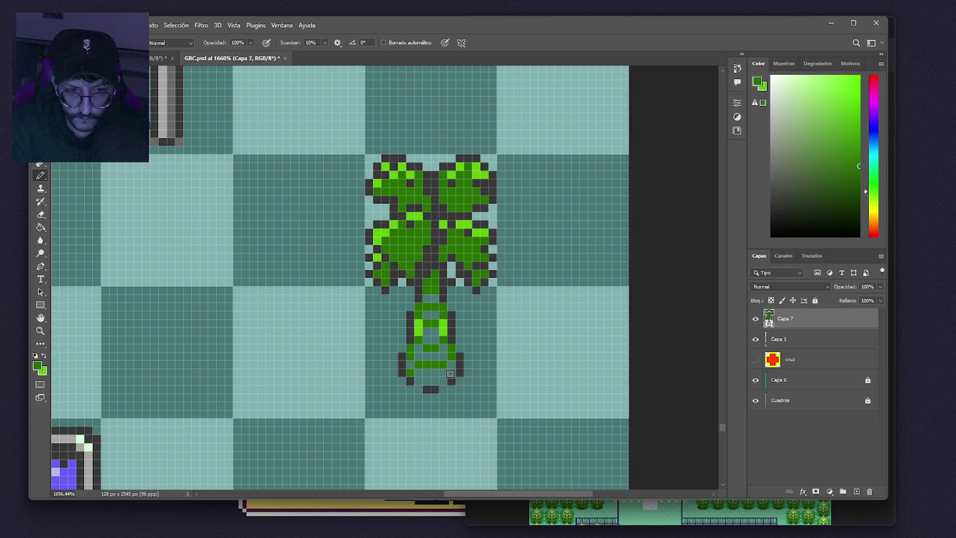
pyautogui.click(427, 380)
pyautogui.click(419, 380)
pyautogui.click(436, 380)
# Flare the trunk base outward on both sides and add a dark-green bottom row.
pyautogui.click(394, 373)
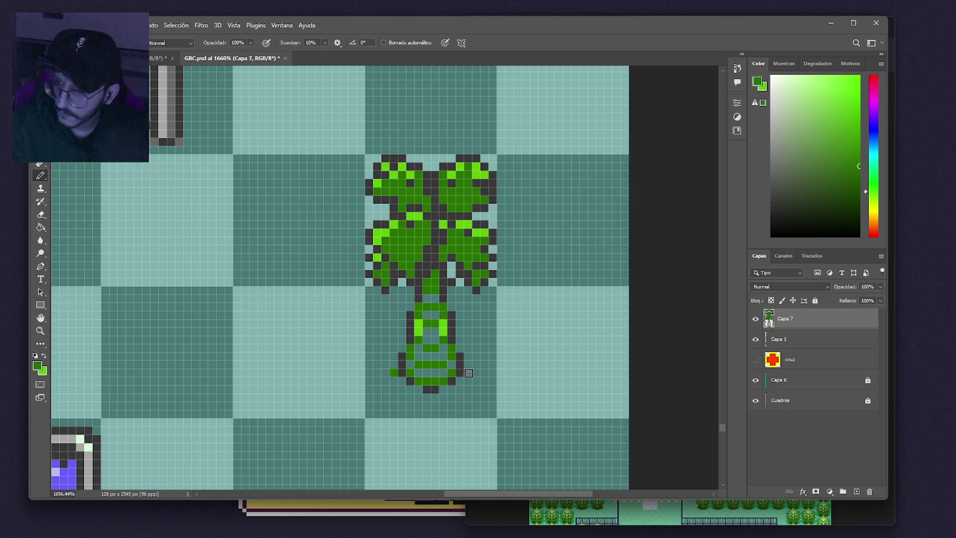
pyautogui.click(467, 372)
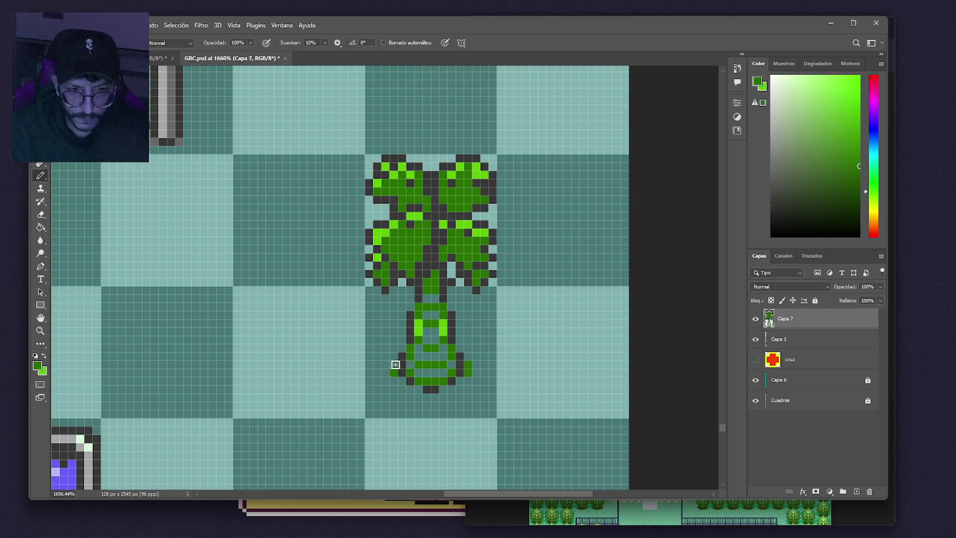
pyautogui.moveTo(385, 373); pyautogui.dragTo(385, 381)
pyautogui.moveTo(475, 373); pyautogui.dragTo(476, 381)
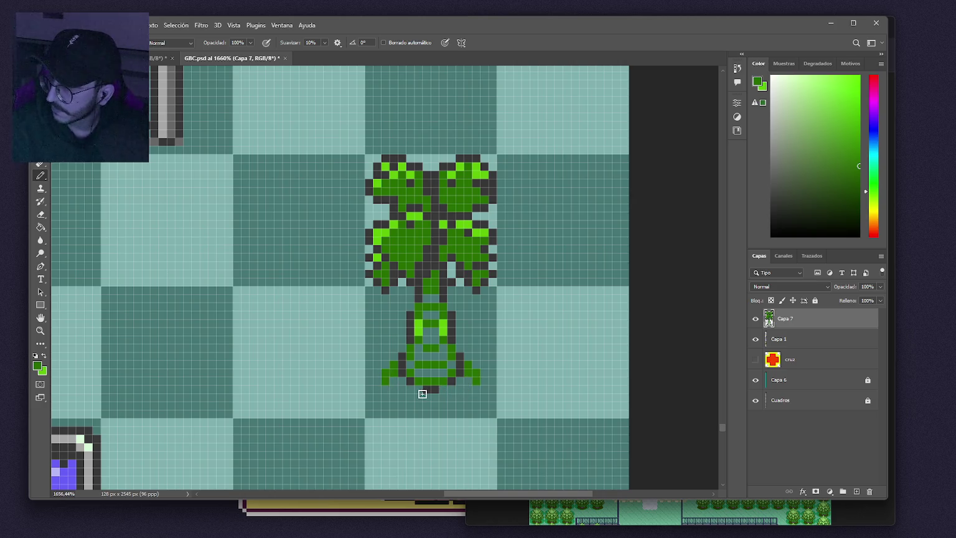
pyautogui.click(394, 390)
pyautogui.click(465, 390)
pyautogui.click(455, 391)
pyautogui.moveTo(411, 398); pyautogui.dragTo(428, 398)
pyautogui.click(446, 398)
pyautogui.click(439, 398)
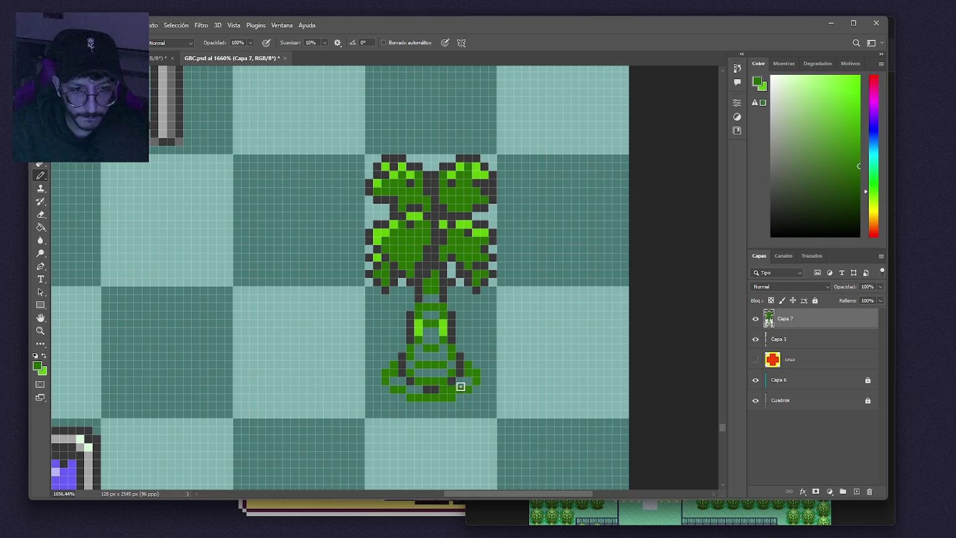
pyautogui.click(394, 381)
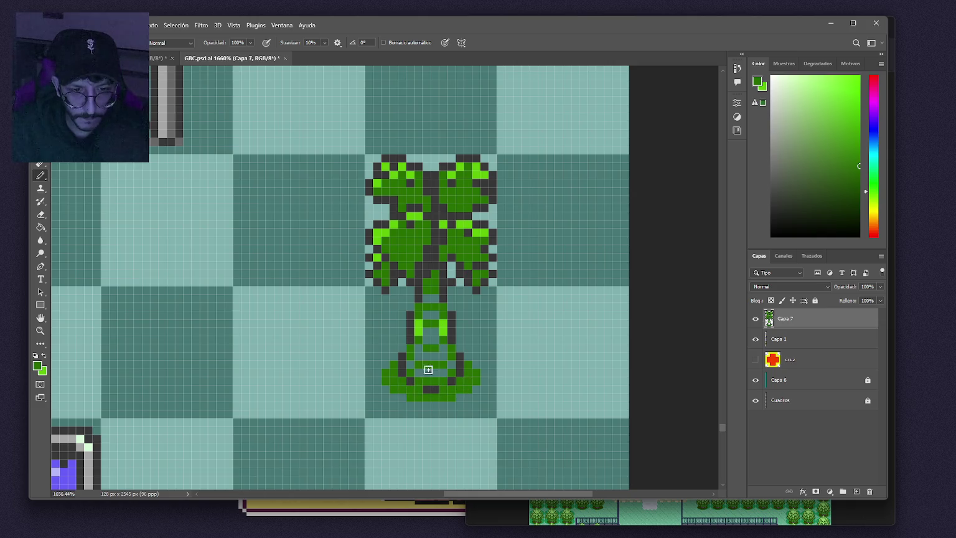
# Paint a light-green stripe across the trunk base, redoing it one row higher.
pyautogui.press('x')
pyautogui.moveTo(417, 372); pyautogui.dragTo(443, 372)
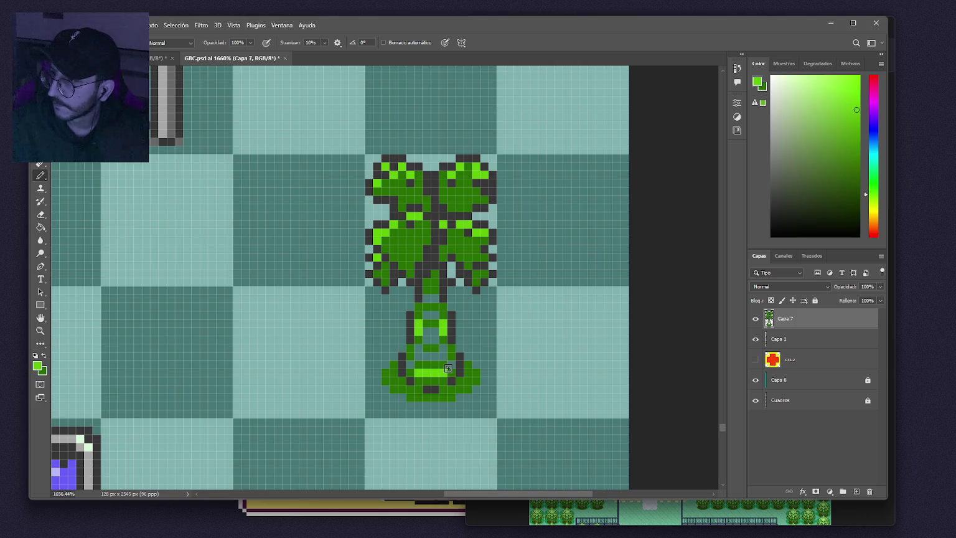
pyautogui.hotkey('ctrl', 'z')
pyautogui.moveTo(411, 365); pyautogui.dragTo(451, 364)
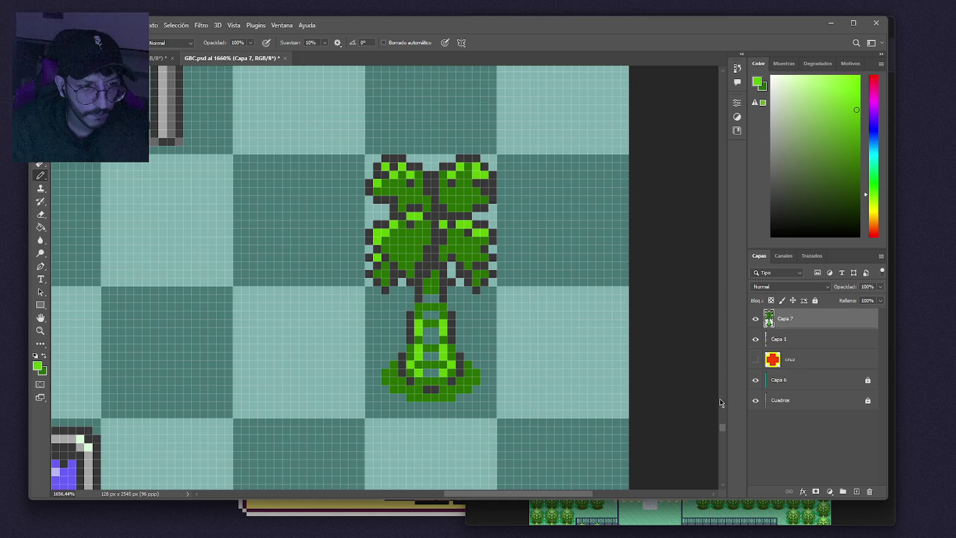
pyautogui.moveTo(723, 429); pyautogui.dragTo(717, 179)
# Sample light green and pencil stripes down the length of the palm trunk.
pyautogui.keyDown('alt'); pyautogui.click(181, 309); pyautogui.keyUp('alt')
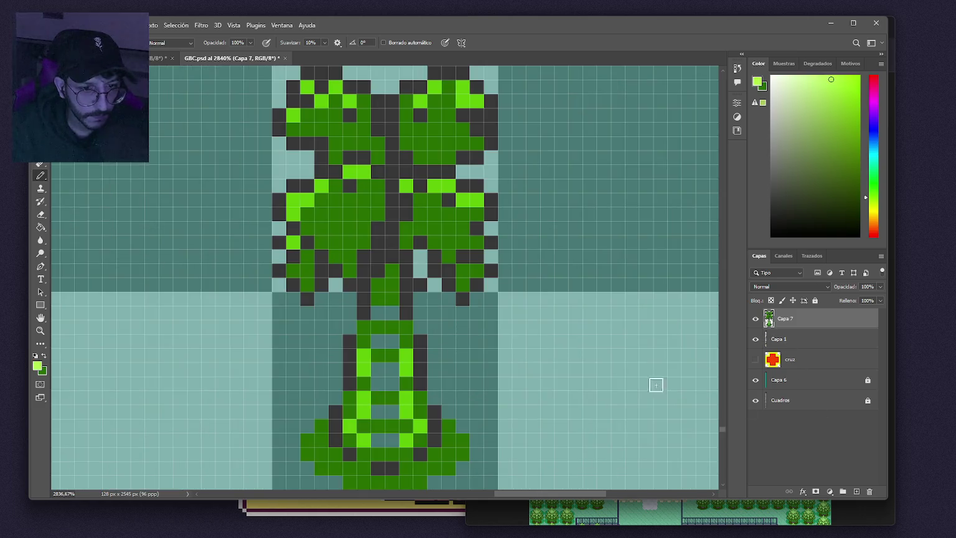
pyautogui.scroll(-2, 420, 387)
pyautogui.moveTo(396, 340); pyautogui.dragTo(398, 424)
pyautogui.scroll(-2, 457, 404)
pyautogui.scroll(-4, 462, 399)
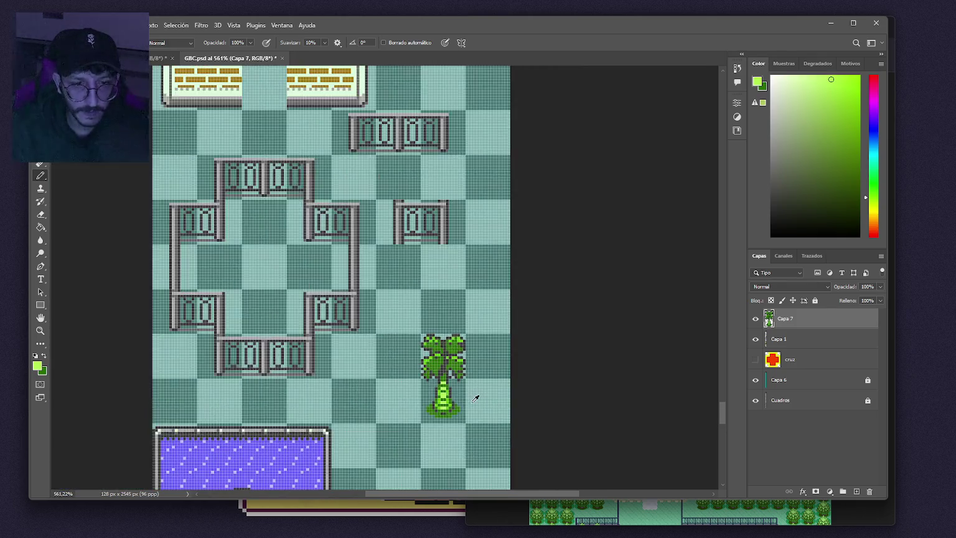
pyautogui.scroll(-1, 469, 386)
pyautogui.scroll(1, 464, 350)
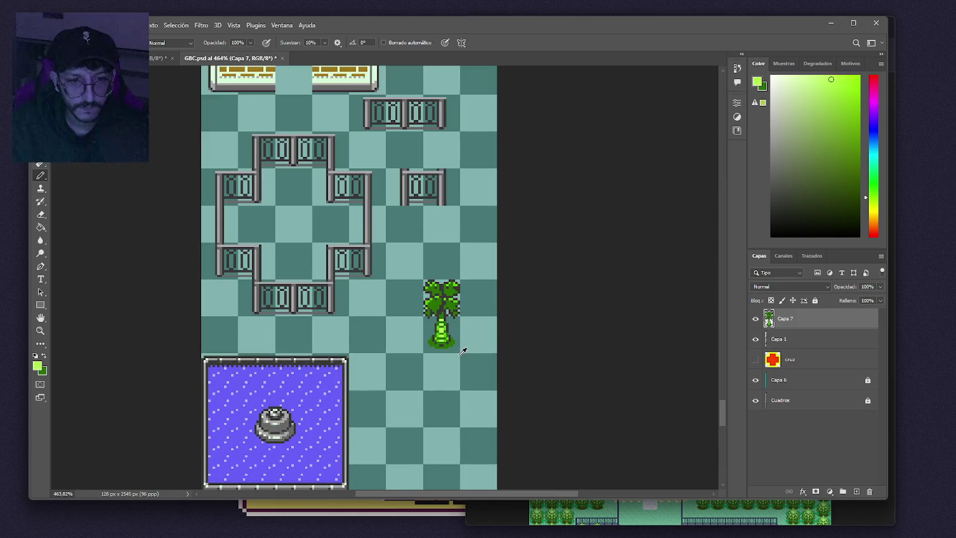
pyautogui.scroll(1, 463, 350)
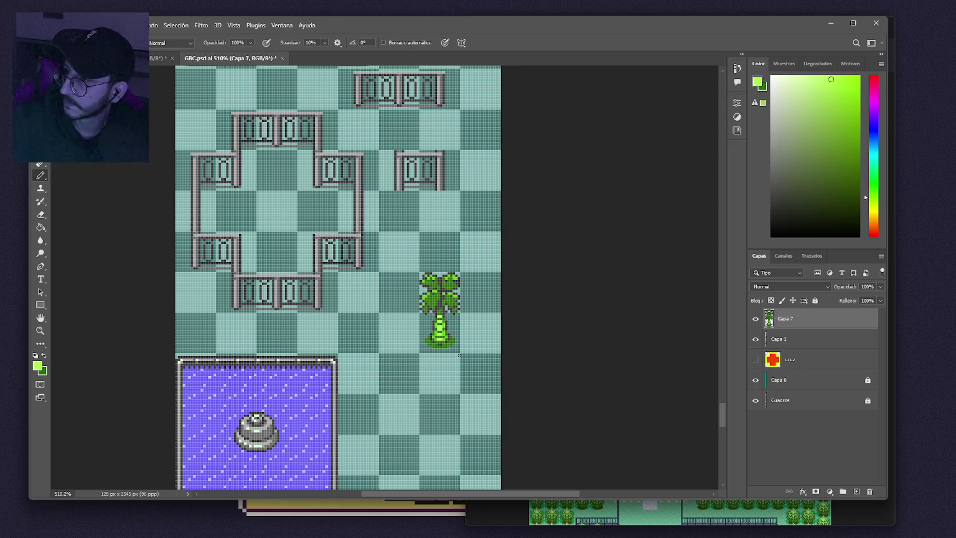
# Alt-drag the palm to place a copy on Capa 7 copia beside the original.
pyautogui.scroll(3, 467, 307)
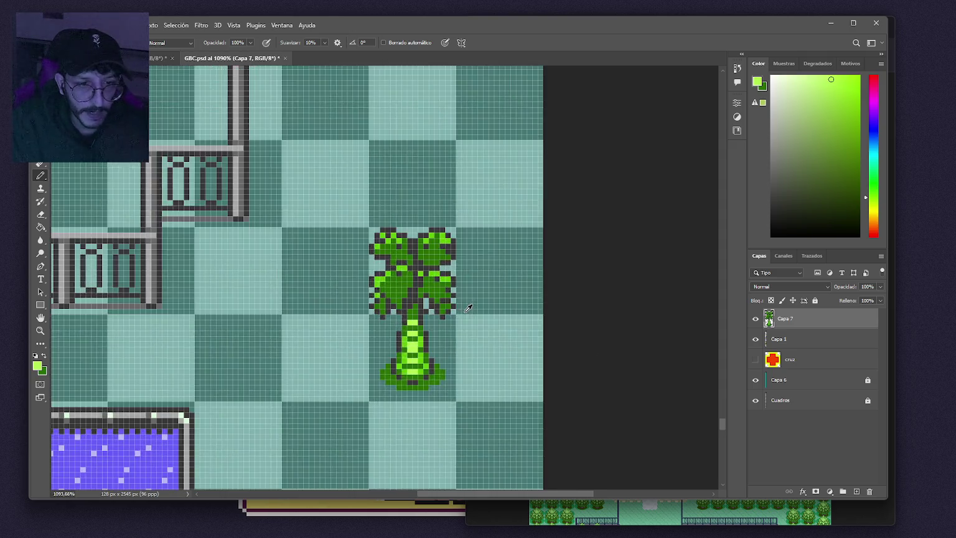
pyautogui.moveTo(432, 334); pyautogui.dragTo(357, 334)
pyautogui.moveTo(723, 424); pyautogui.dragTo(712, 147)
pyautogui.hscroll(-5, 230, 357)
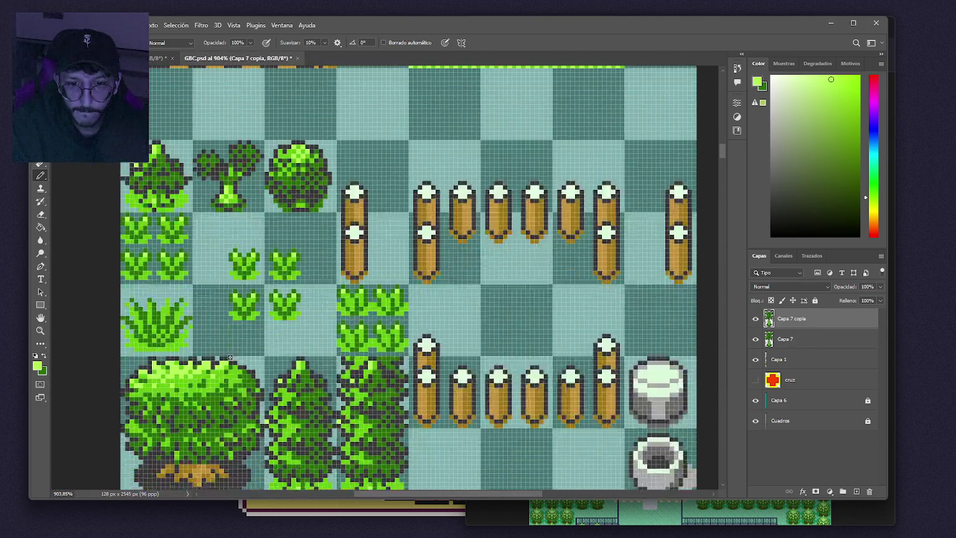
pyautogui.scroll(-3, 230, 356)
pyautogui.keyDown('alt'); pyautogui.click(201, 376); pyautogui.keyUp('alt')
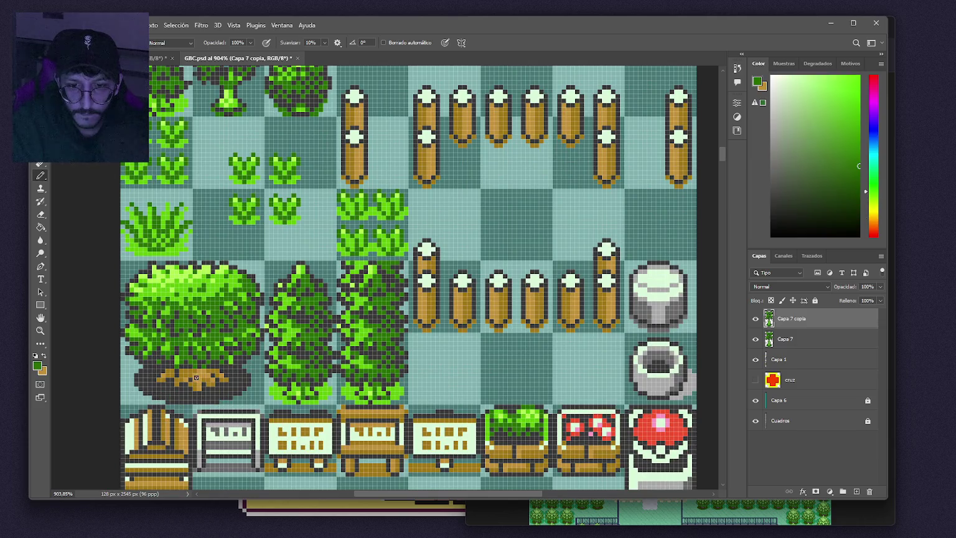
pyautogui.keyDown('alt'); pyautogui.click(190, 373); pyautogui.keyUp('alt')
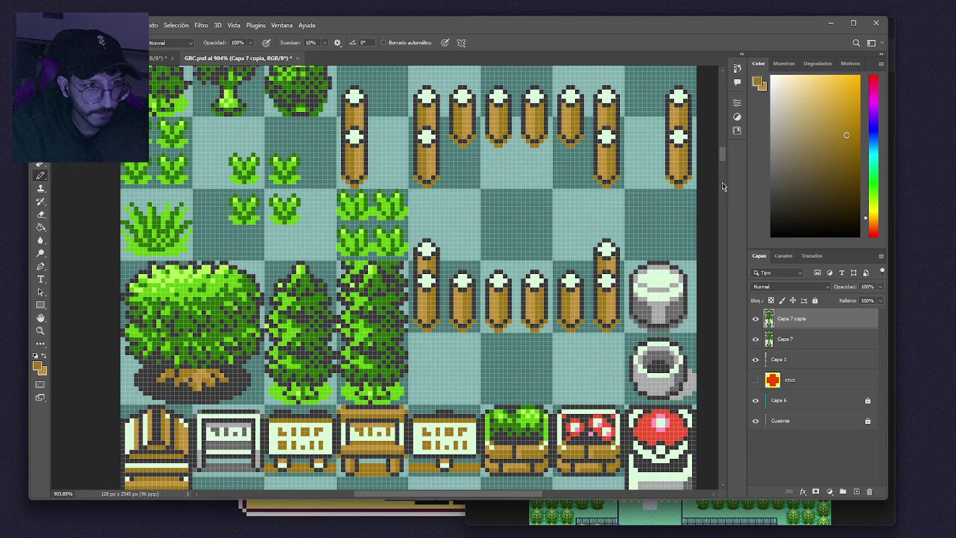
pyautogui.moveTo(724, 265)
pyautogui.mouseDown()
pyautogui.moveTo(714, 429)
pyautogui.moveTo(702, 408)
pyautogui.mouseUp()
pyautogui.hscroll(1, 590, 395)
pyautogui.scroll(5, 590, 396)
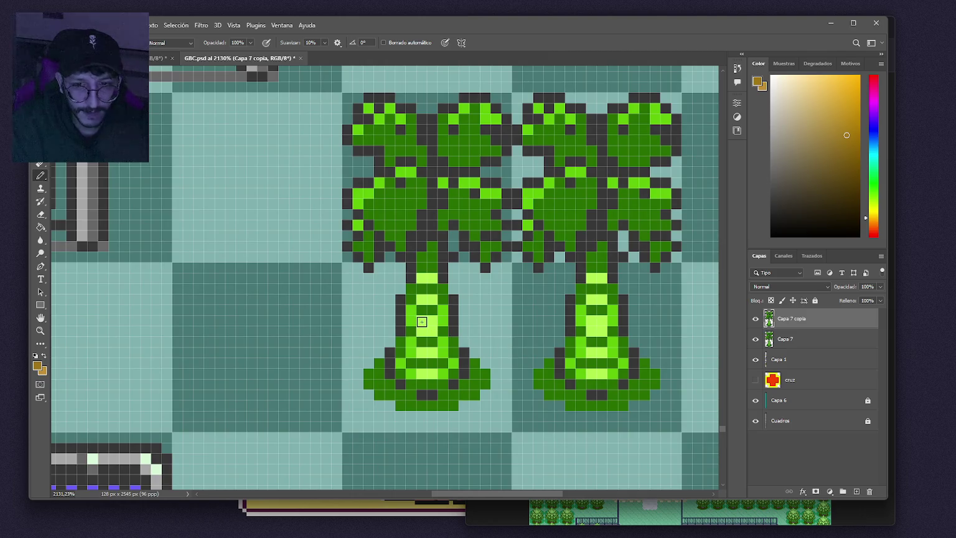
pyautogui.moveTo(421, 320); pyautogui.dragTo(432, 371)
pyautogui.moveTo(423, 300)
pyautogui.mouseDown()
pyautogui.moveTo(432, 300)
pyautogui.moveTo(425, 278)
pyautogui.moveTo(434, 278)
pyautogui.mouseUp()
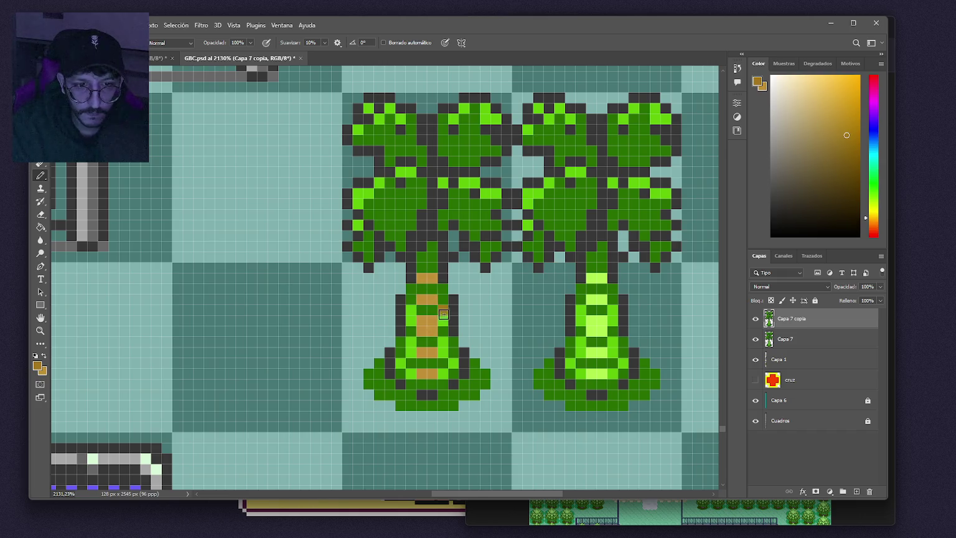
pyautogui.moveTo(411, 310)
pyautogui.mouseDown()
pyautogui.moveTo(454, 362)
pyautogui.moveTo(443, 371)
pyautogui.mouseUp()
pyautogui.click(411, 350)
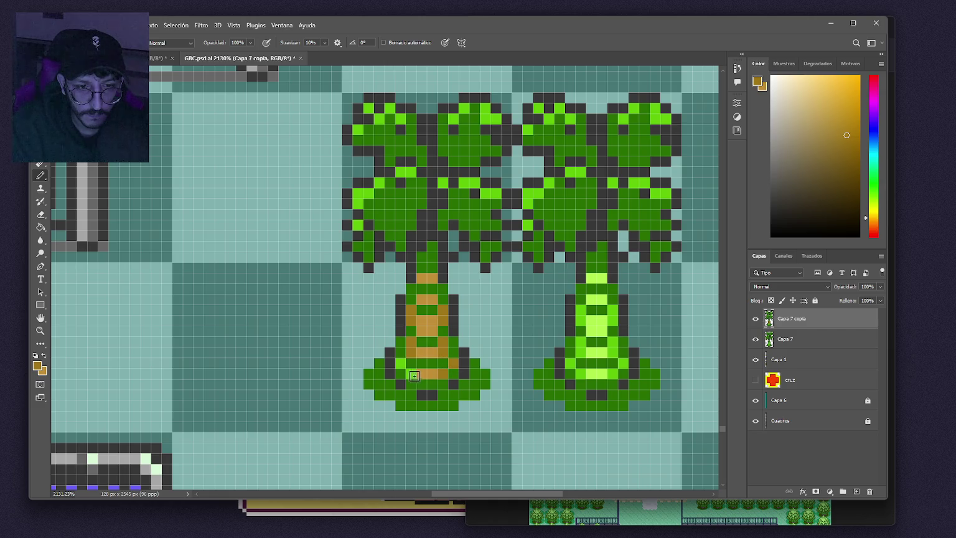
pyautogui.scroll(-5, 520, 337)
pyautogui.scroll(5, 521, 334)
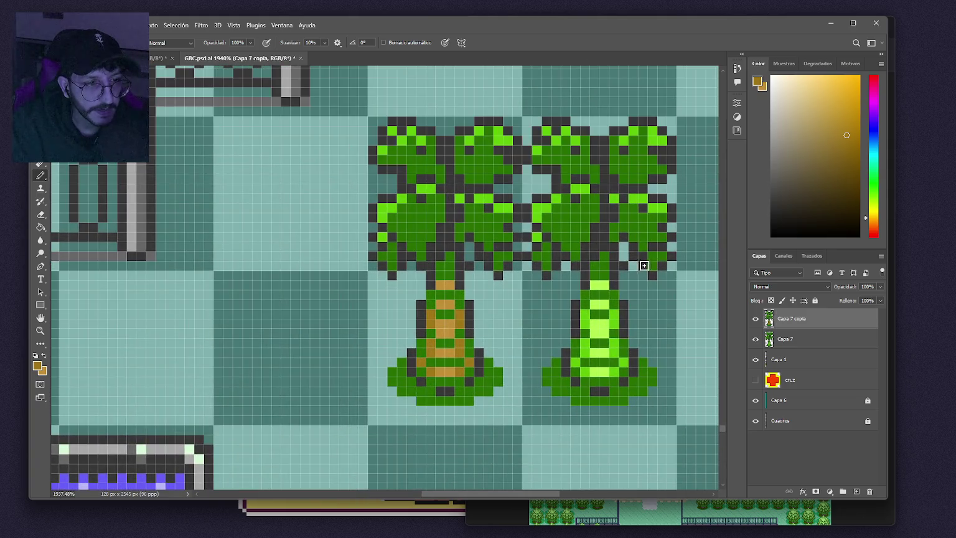
pyautogui.keyDown('alt'); pyautogui.click(470, 315); pyautogui.keyUp('alt')
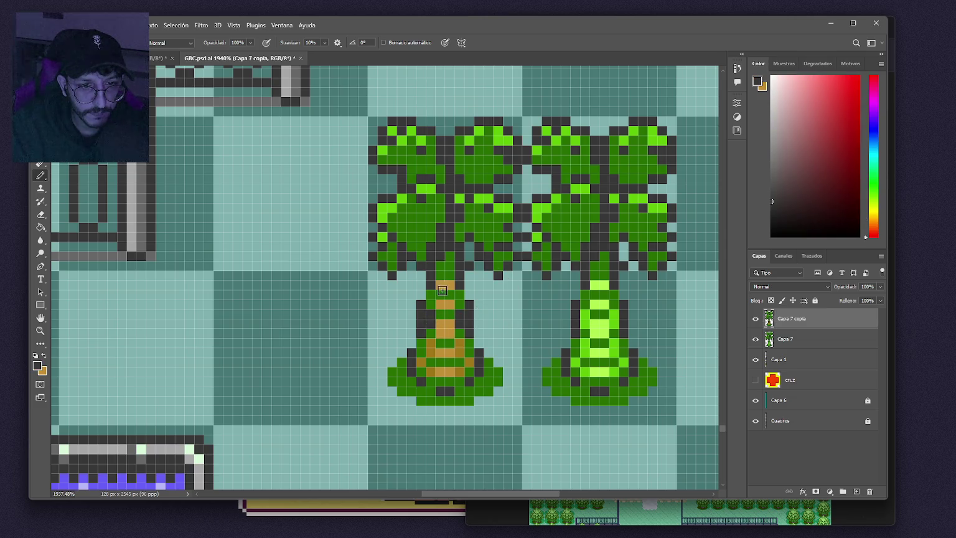
pyautogui.click(432, 293)
pyautogui.moveTo(446, 274)
pyautogui.mouseDown()
pyautogui.moveTo(450, 256)
pyautogui.moveTo(441, 265)
pyautogui.mouseUp()
pyautogui.moveTo(448, 332)
pyautogui.mouseDown()
pyautogui.moveTo(444, 315)
pyautogui.moveTo(431, 331)
pyautogui.moveTo(459, 332)
pyautogui.moveTo(422, 353)
pyautogui.moveTo(464, 358)
pyautogui.moveTo(471, 337)
pyautogui.moveTo(466, 369)
pyautogui.moveTo(429, 378)
pyautogui.moveTo(450, 373)
pyautogui.mouseUp()
pyautogui.scroll(-6, 450, 373)
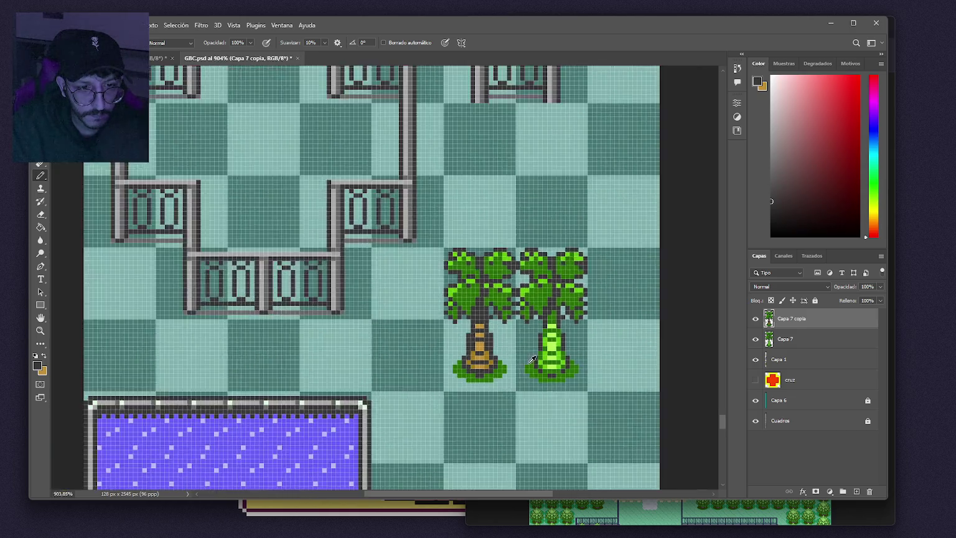
pyautogui.scroll(2, 529, 355)
pyautogui.scroll(3, 529, 355)
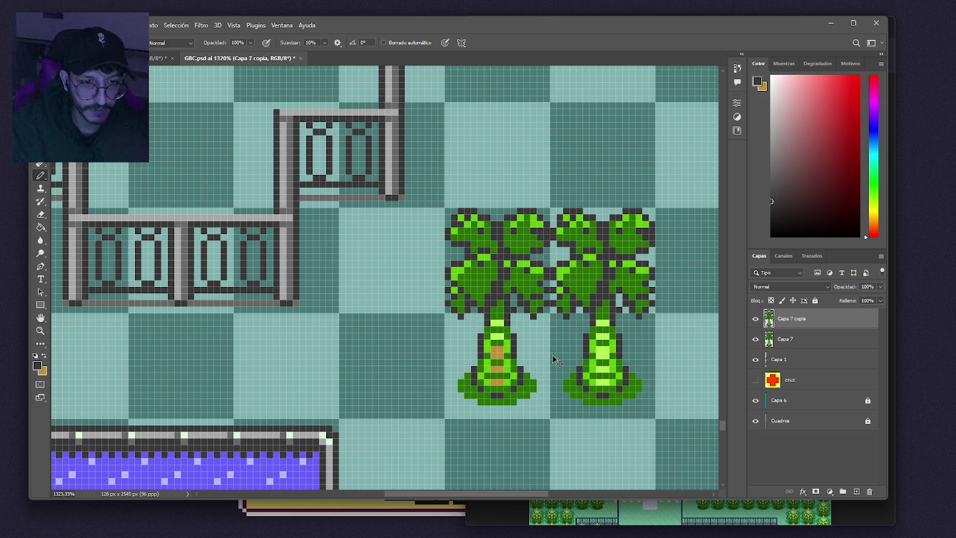
pyautogui.moveTo(557, 350)
pyautogui.mouseDown()
pyautogui.moveTo(486, 346)
pyautogui.moveTo(494, 357)
pyautogui.mouseUp()
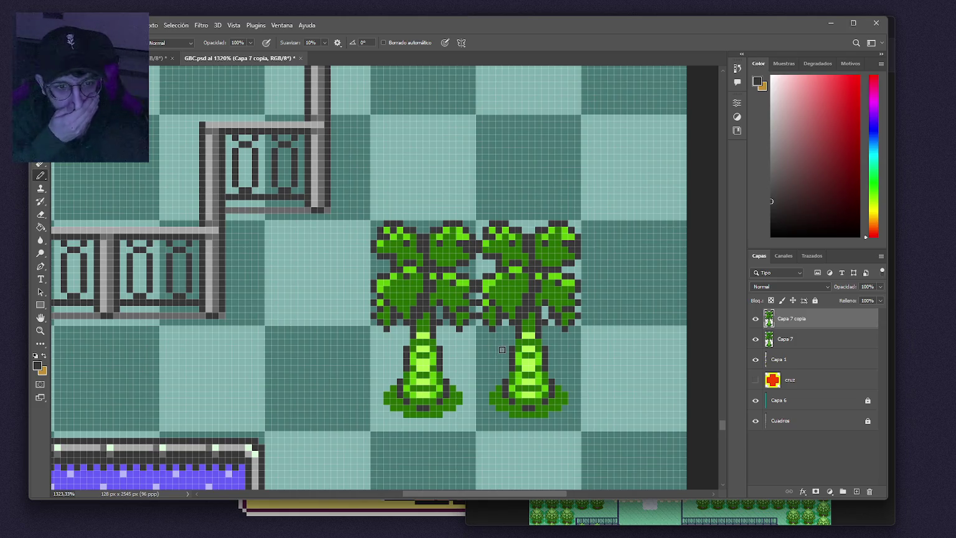
pyautogui.moveTo(469, 339)
pyautogui.mouseDown()
pyautogui.moveTo(474, 282)
pyautogui.moveTo(487, 285)
pyautogui.mouseUp()
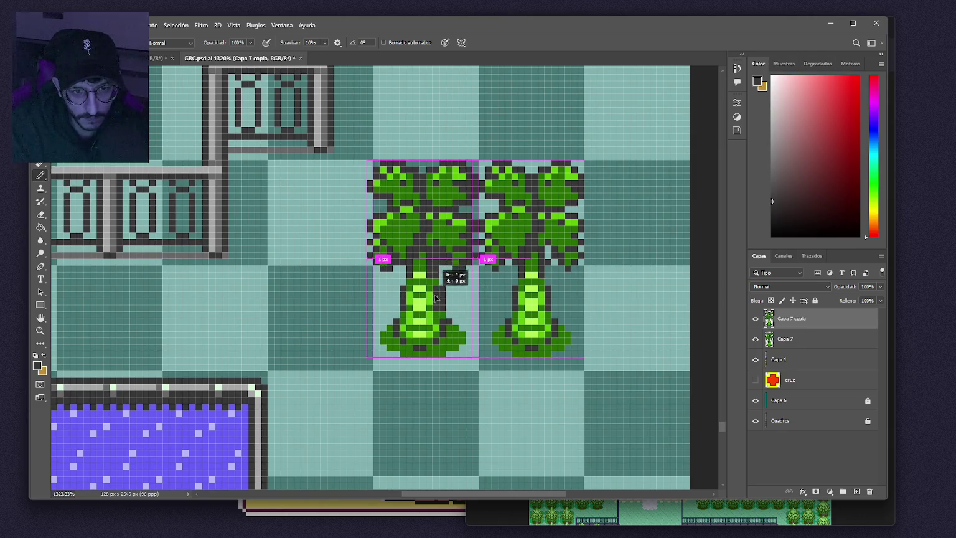
# Alt-drag the left palm one tile down to create Capa 7 copia 2.
pyautogui.moveTo(434, 278); pyautogui.dragTo(434, 382)
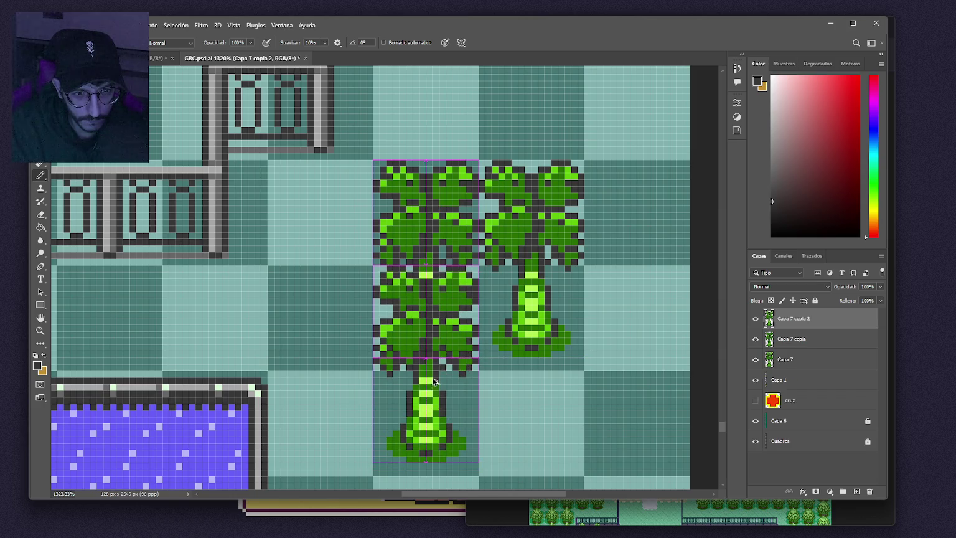
pyautogui.scroll(-4, 461, 348)
pyautogui.scroll(3, 469, 343)
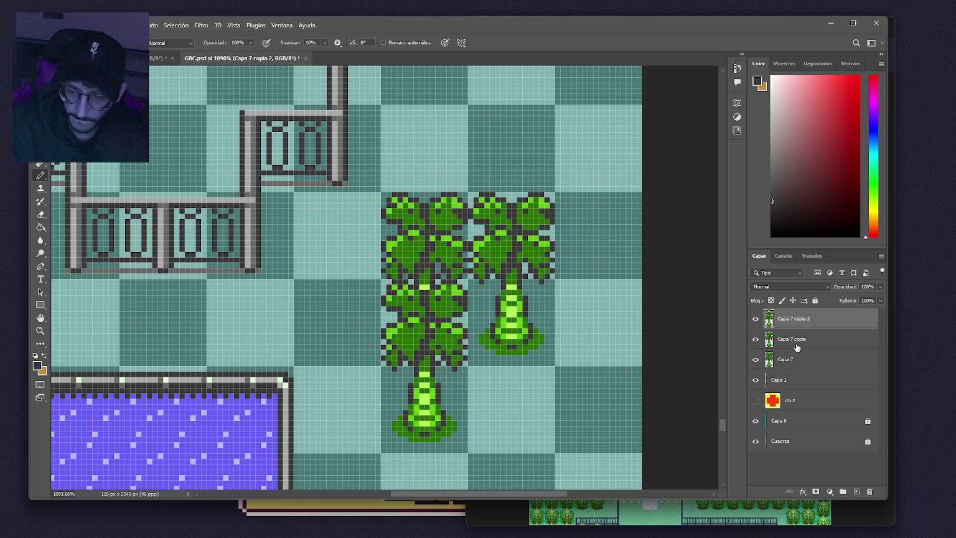
# Toggle the palm layers' visibility to compare, then view them among the fences and pool.
pyautogui.click(756, 318)
pyautogui.click(756, 318)
pyautogui.click(756, 338)
pyautogui.click(756, 338)
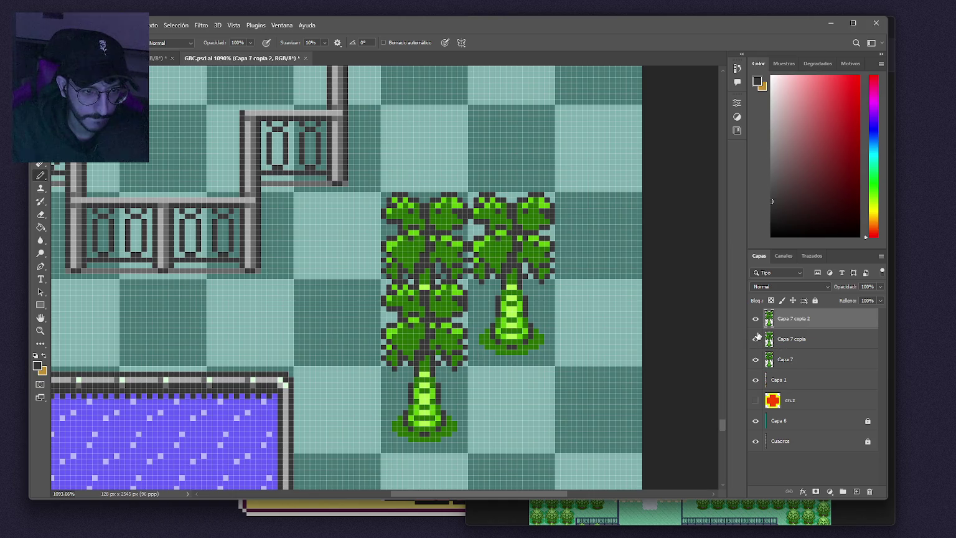
pyautogui.scroll(-5, 593, 333)
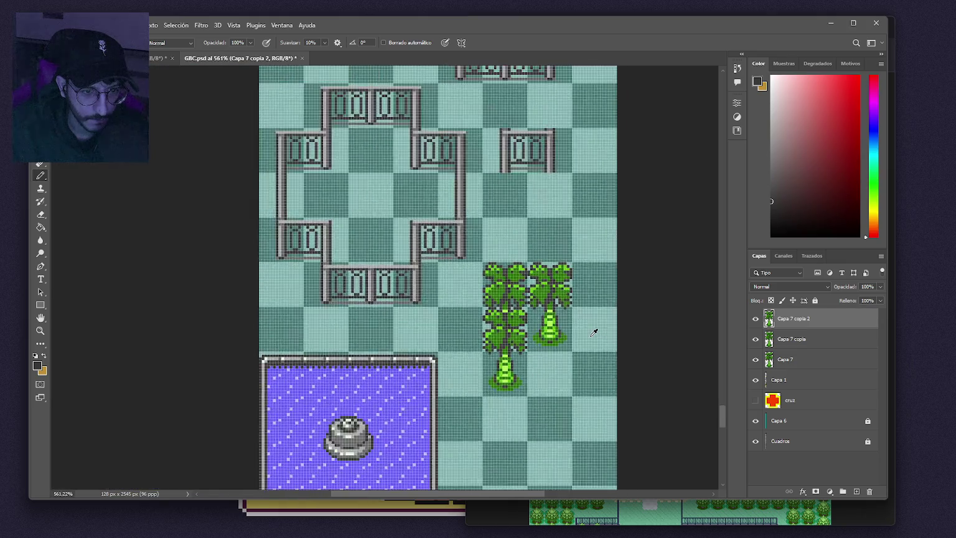
pyautogui.moveTo(596, 329); pyautogui.dragTo(545, 341)
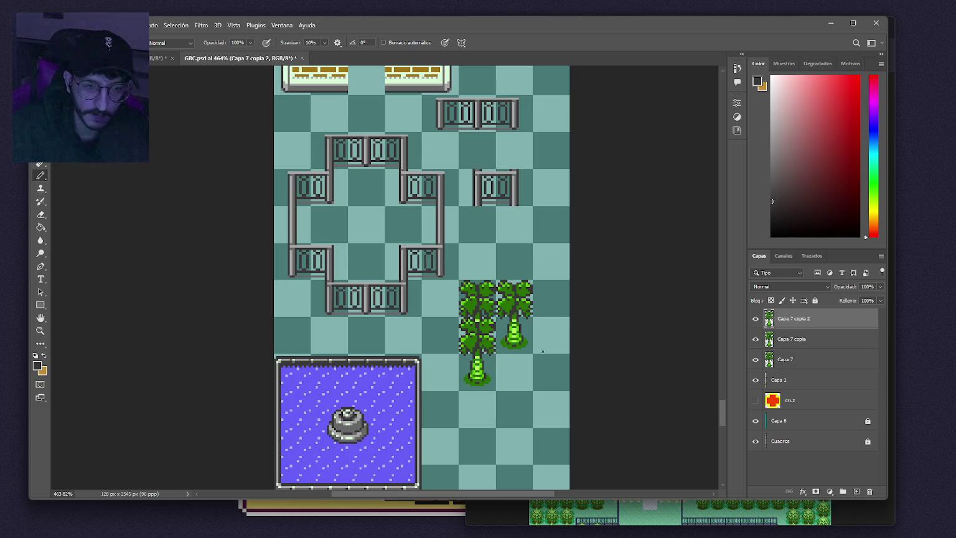
pyautogui.moveTo(726, 417); pyautogui.dragTo(710, 112)
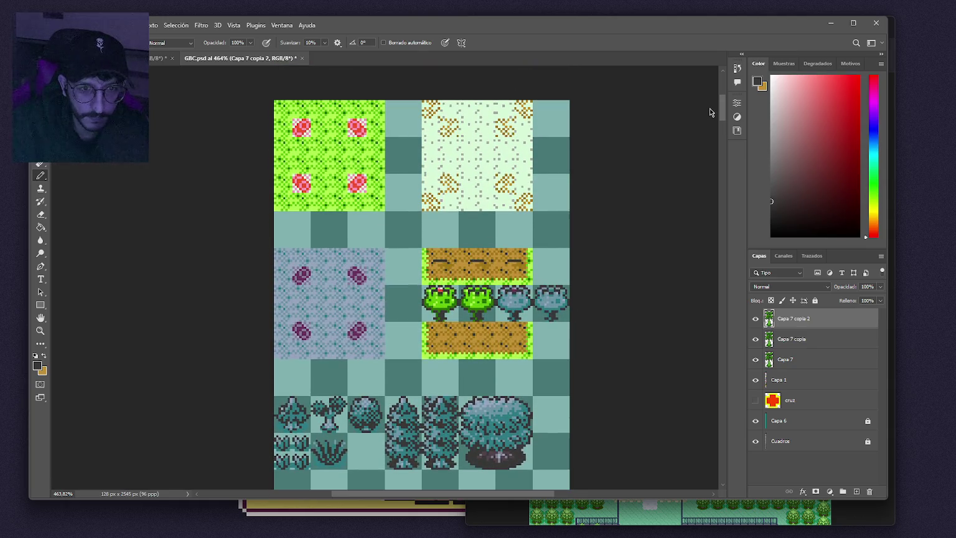
# Sample the dirt tile's gold-brown, then merge the palm copy layers into Capa 7 with Ctrl+E.
pyautogui.keyDown('alt'); pyautogui.click(449, 266); pyautogui.keyUp('alt')
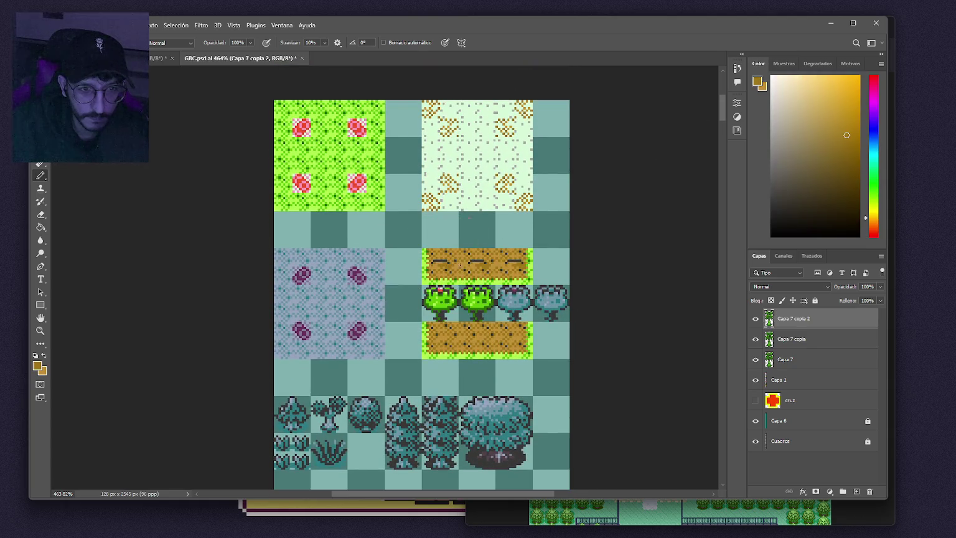
pyautogui.moveTo(725, 114); pyautogui.dragTo(722, 421)
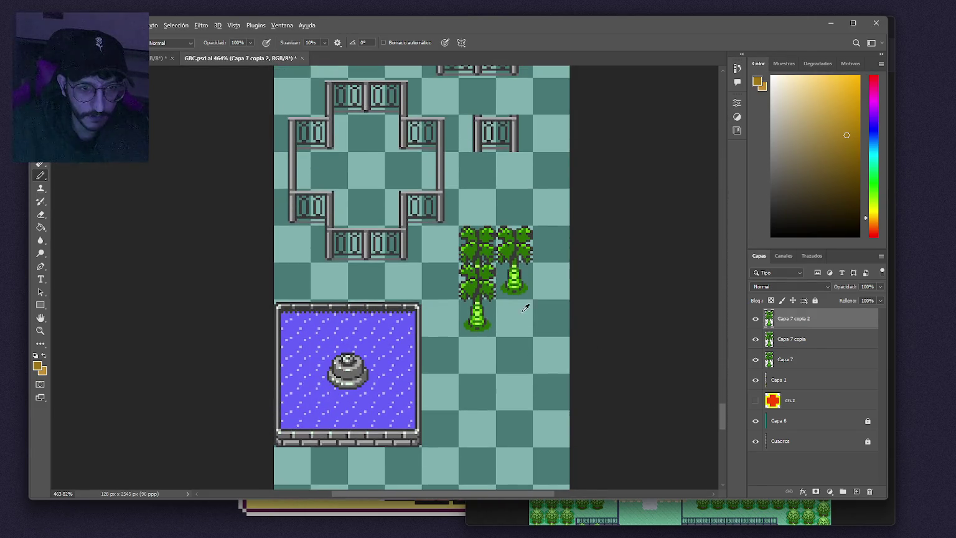
pyautogui.scroll(5, 490, 325)
pyautogui.moveTo(502, 318); pyautogui.dragTo(465, 376)
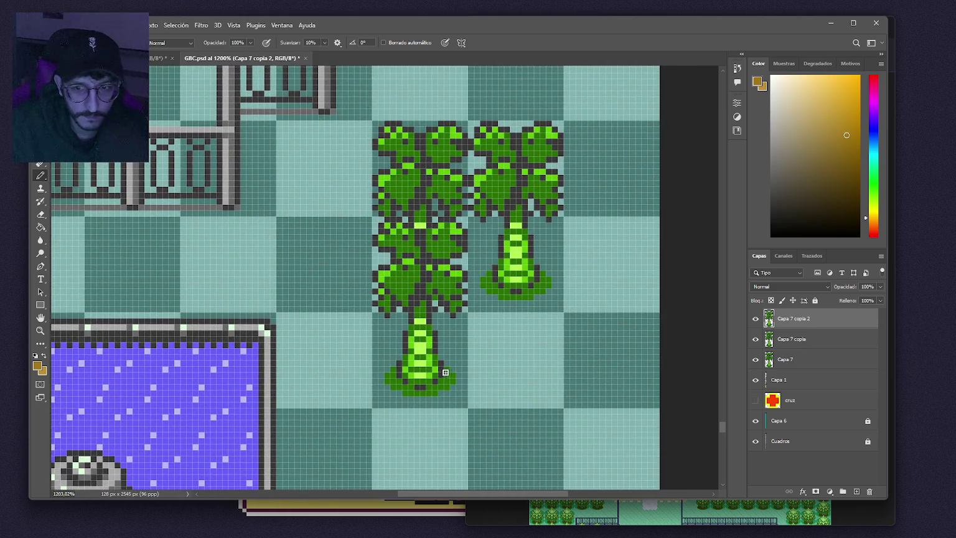
pyautogui.scroll(-3, 442, 372)
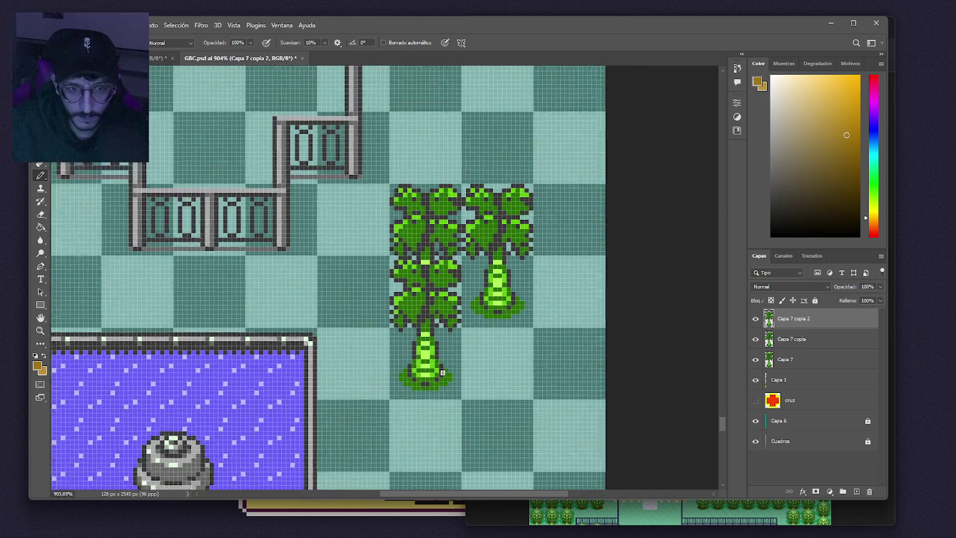
pyautogui.scroll(-2, 446, 369)
pyautogui.scroll(3, 485, 372)
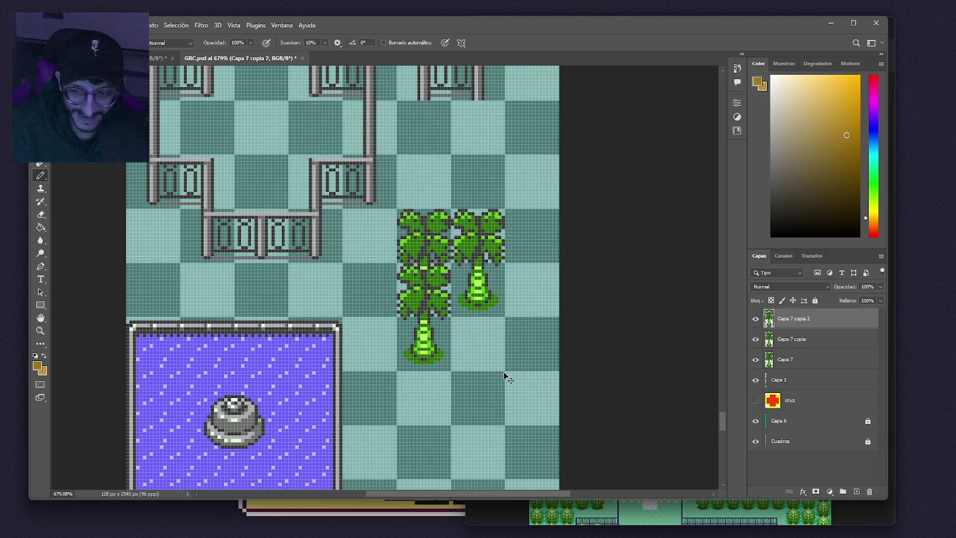
pyautogui.hotkey('ctrl', 'e')
pyautogui.hotkey('ctrl', 'e')
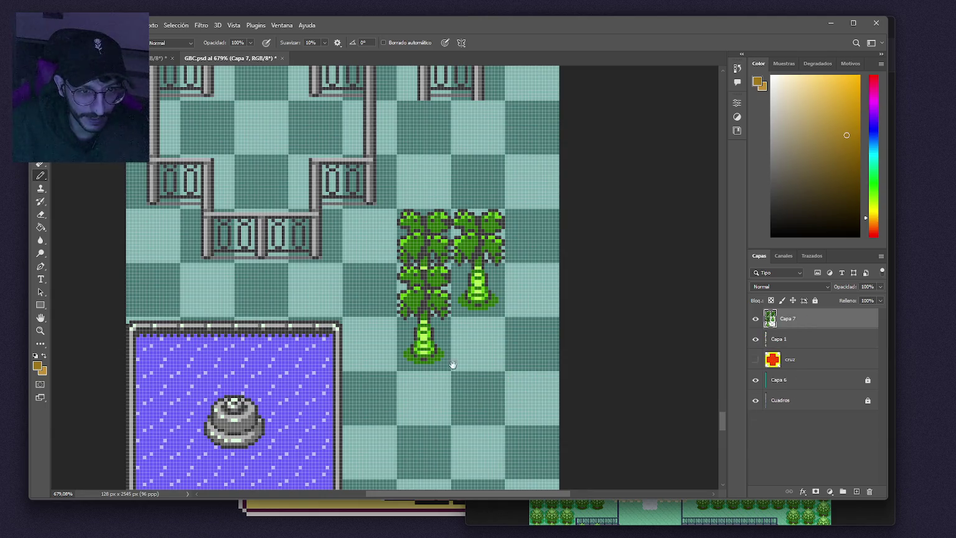
# Alt-drag the merged palms to place a copy directly below them.
pyautogui.moveTo(455, 364); pyautogui.dragTo(453, 248)
pyautogui.moveTo(434, 184)
pyautogui.mouseDown()
pyautogui.moveTo(454, 325)
pyautogui.moveTo(431, 350)
pyautogui.mouseUp()
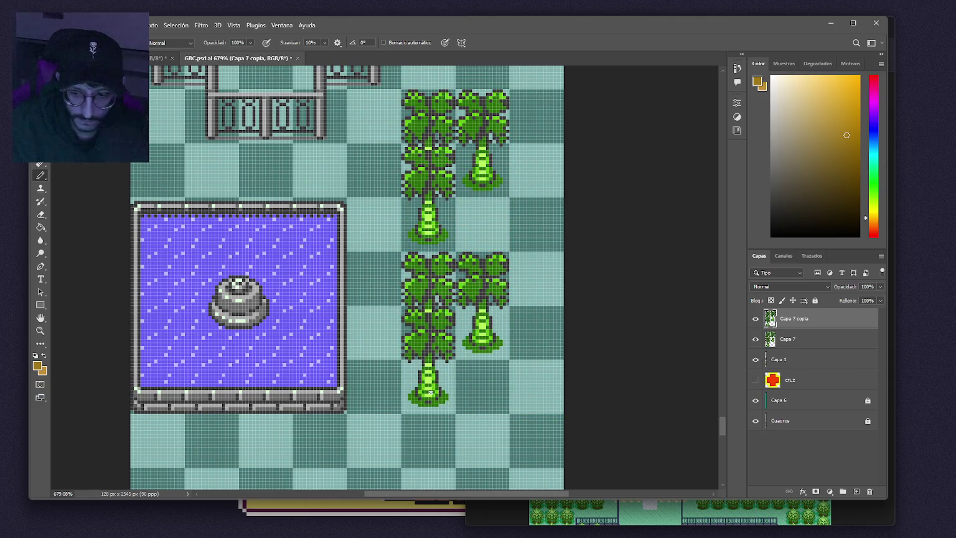
pyautogui.scroll(5, 428, 391)
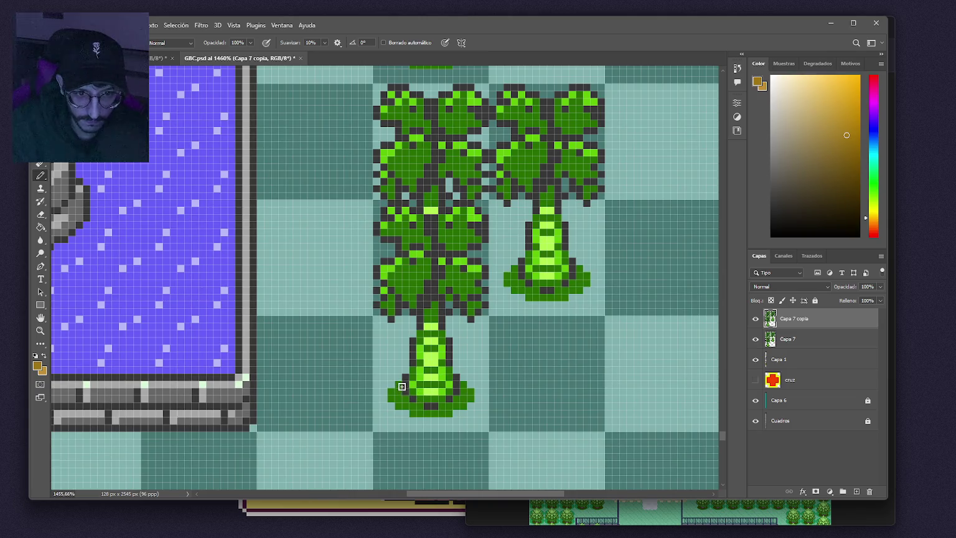
# Paint brown earth pixels around the lower palms' trunk bases.
pyautogui.moveTo(399, 387)
pyautogui.mouseDown()
pyautogui.moveTo(398, 403)
pyautogui.moveTo(393, 396)
pyautogui.moveTo(423, 414)
pyautogui.moveTo(468, 401)
pyautogui.mouseUp()
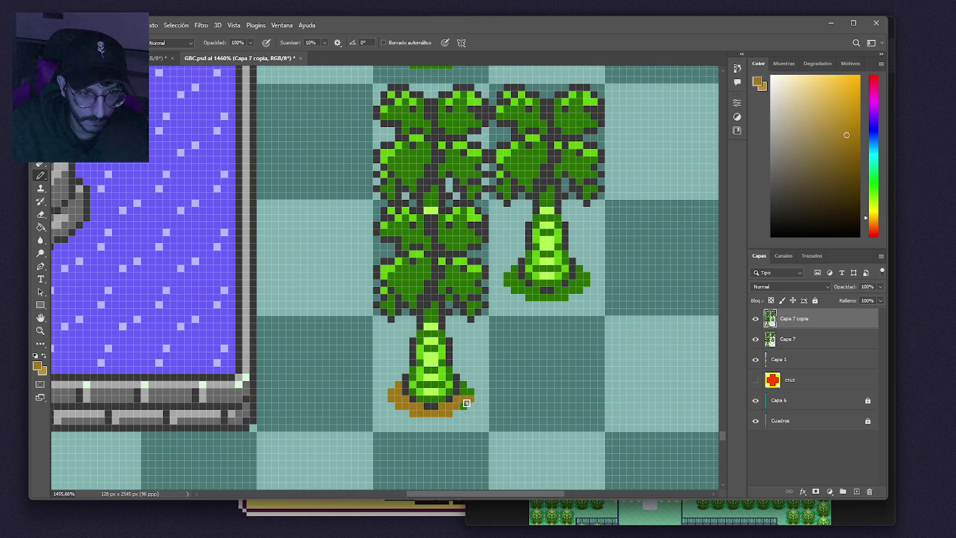
pyautogui.click(449, 297)
pyautogui.moveTo(514, 271)
pyautogui.mouseDown()
pyautogui.moveTo(514, 288)
pyautogui.moveTo(559, 296)
pyautogui.moveTo(583, 276)
pyautogui.moveTo(570, 291)
pyautogui.moveTo(538, 297)
pyautogui.mouseUp()
pyautogui.scroll(-5, 529, 296)
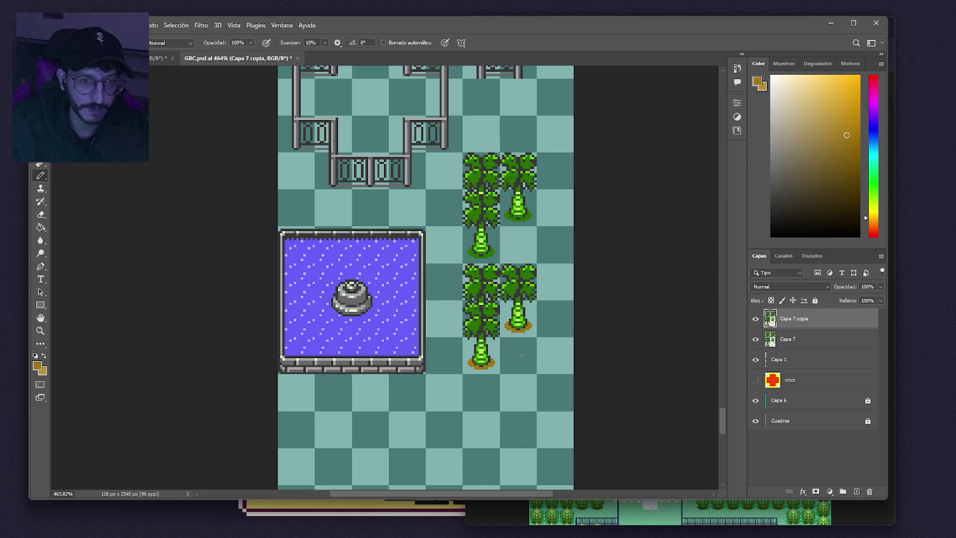
pyautogui.moveTo(522, 355); pyautogui.dragTo(500, 361)
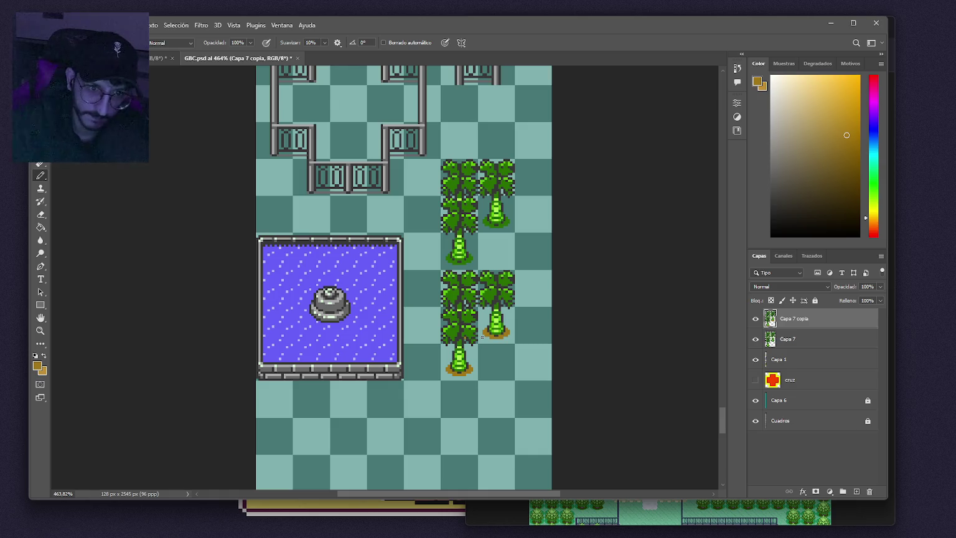
pyautogui.scroll(-10, 486, 301)
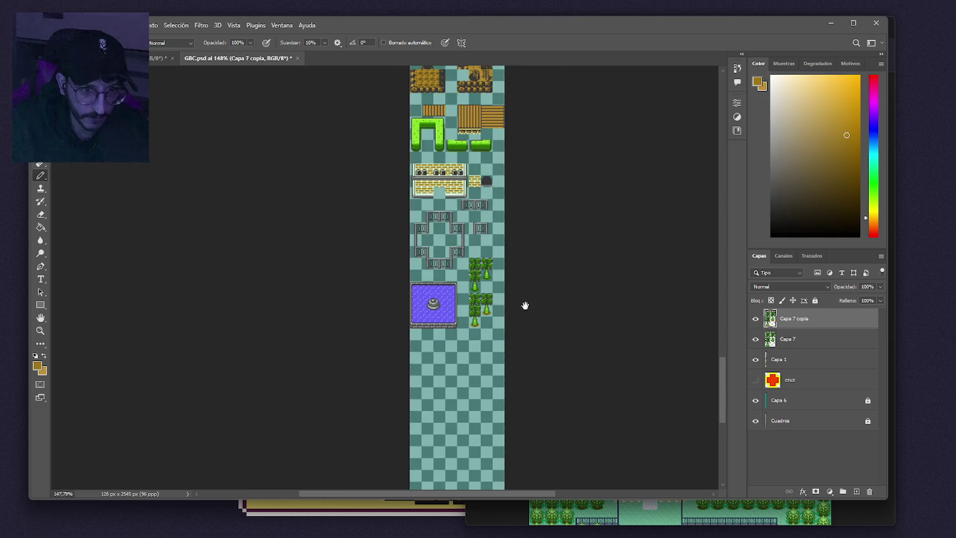
# Merge the palm-tree layers into Capa 1 and save the tileset.
pyautogui.moveTo(725, 375); pyautogui.dragTo(713, 176)
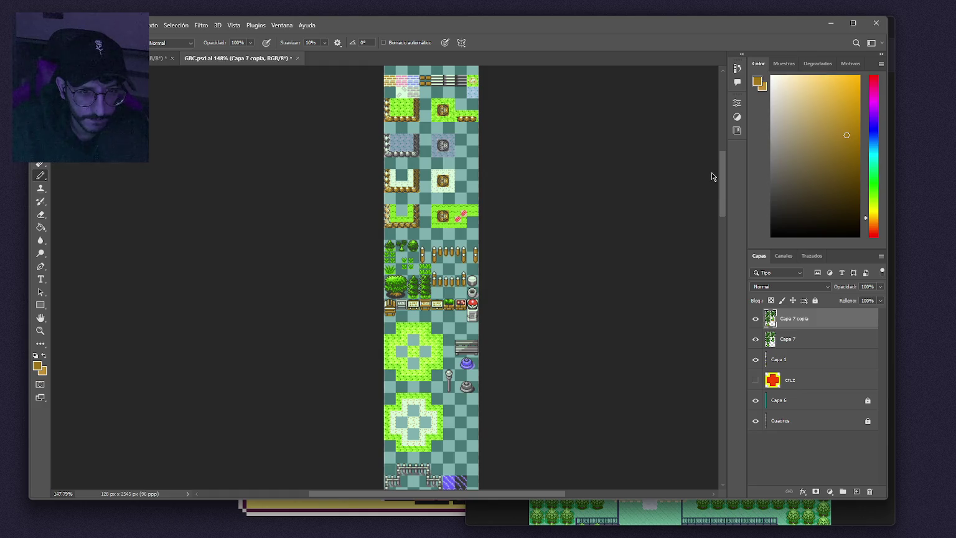
pyautogui.moveTo(713, 177)
pyautogui.mouseDown()
pyautogui.moveTo(724, 405)
pyautogui.moveTo(725, 380)
pyautogui.mouseUp()
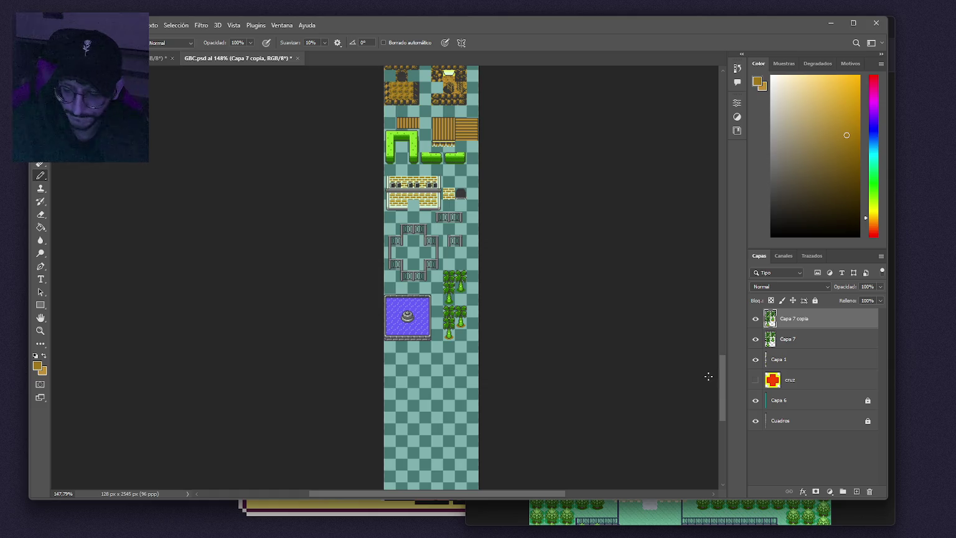
pyautogui.press('Delete')
pyautogui.press('Delete')
pyautogui.hotkey('ctrl', 's')
# Hide the background layers and enlarge the image to 200% via Image Size.
pyautogui.click(756, 360)
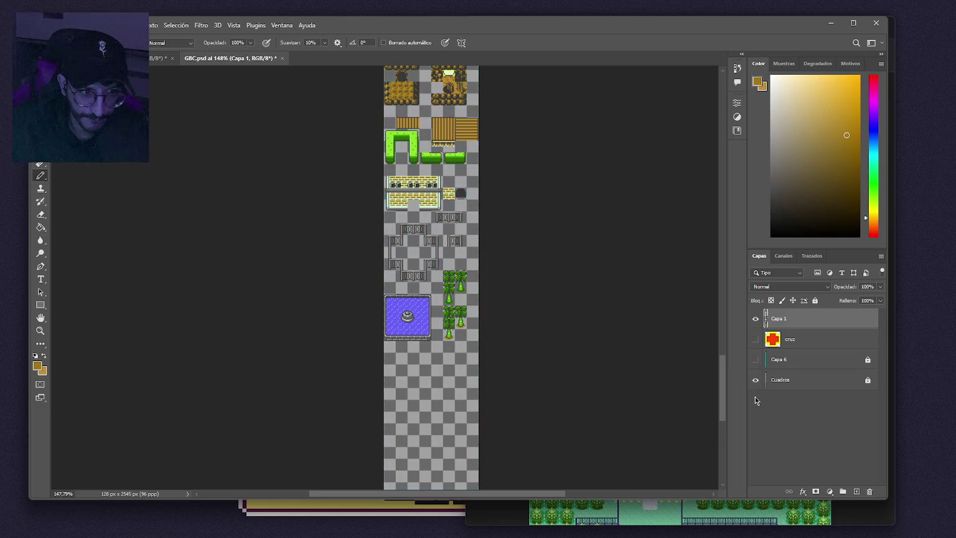
pyautogui.click(757, 401)
pyautogui.click(756, 380)
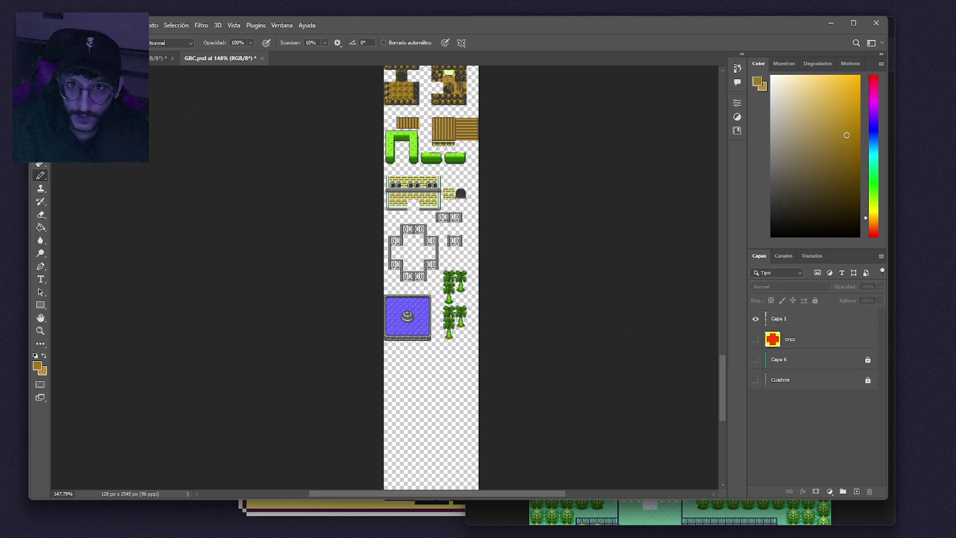
pyautogui.click(110, 25)
pyautogui.click(150, 103)
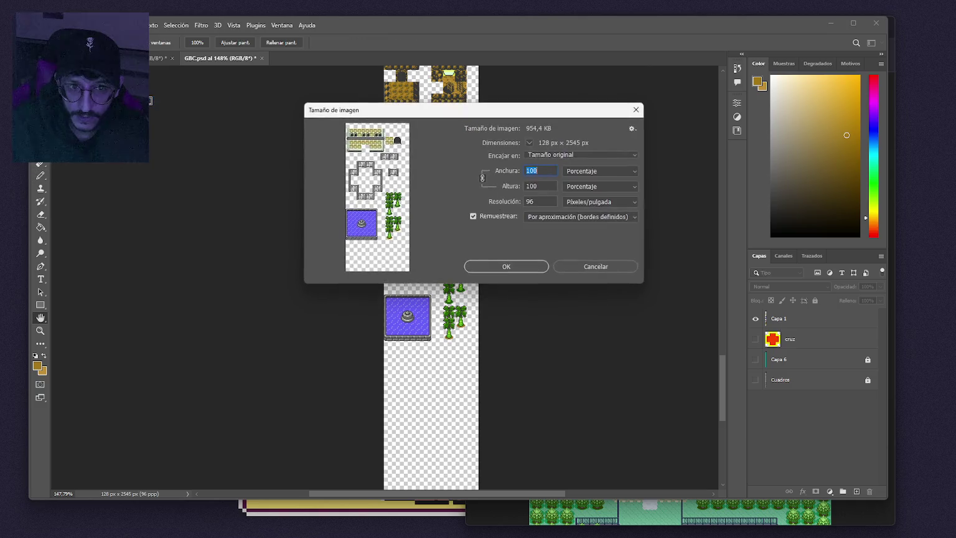
pyautogui.write('20')
pyautogui.press('Return')
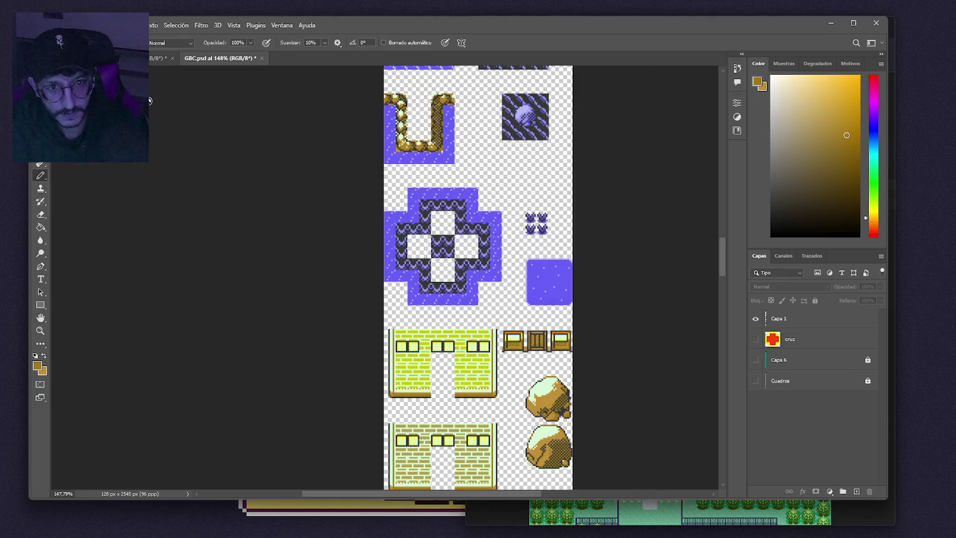
# Export the tileset as PNG over GBC.png, then undo the resize.
pyautogui.hotkey('ctrl', 'alt', 'shift', 'w')
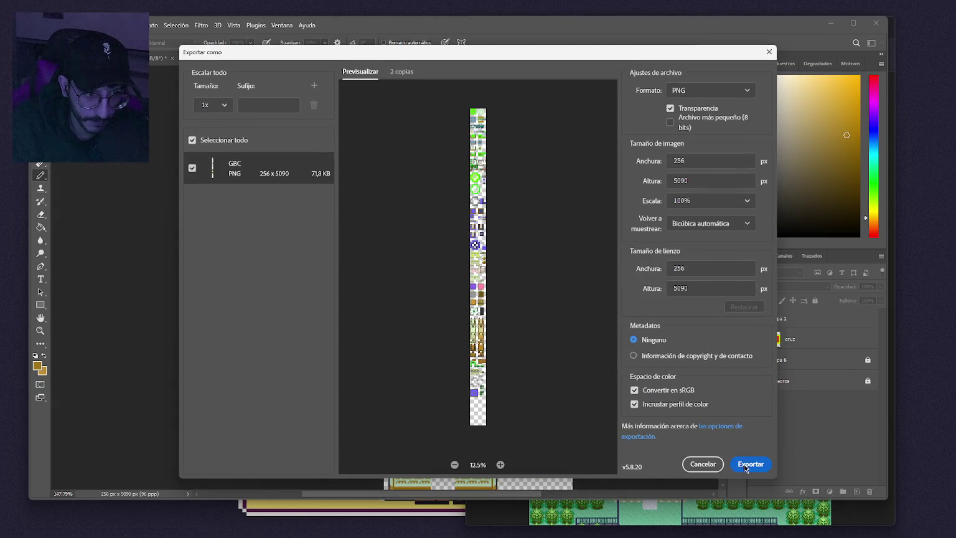
pyautogui.click(747, 464)
pyautogui.click(568, 314)
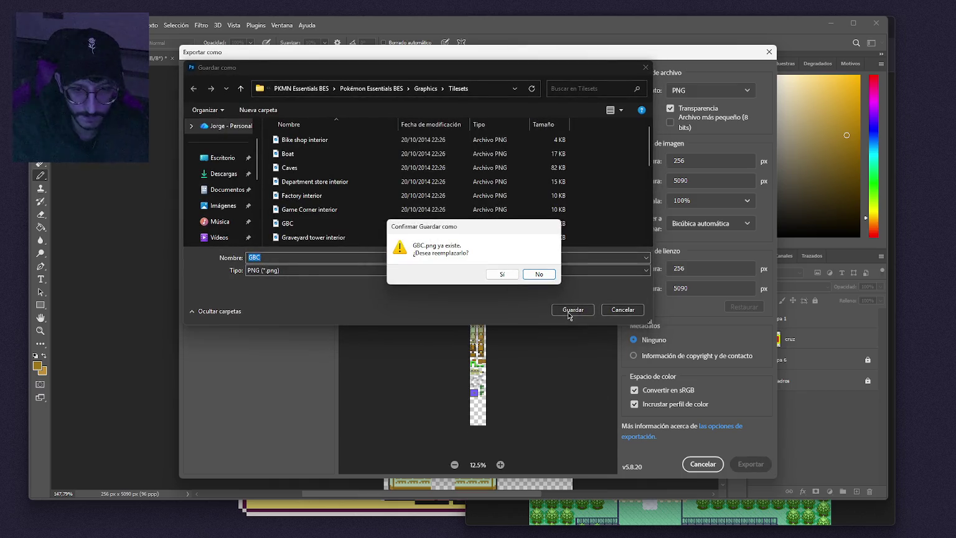
pyautogui.click(507, 275)
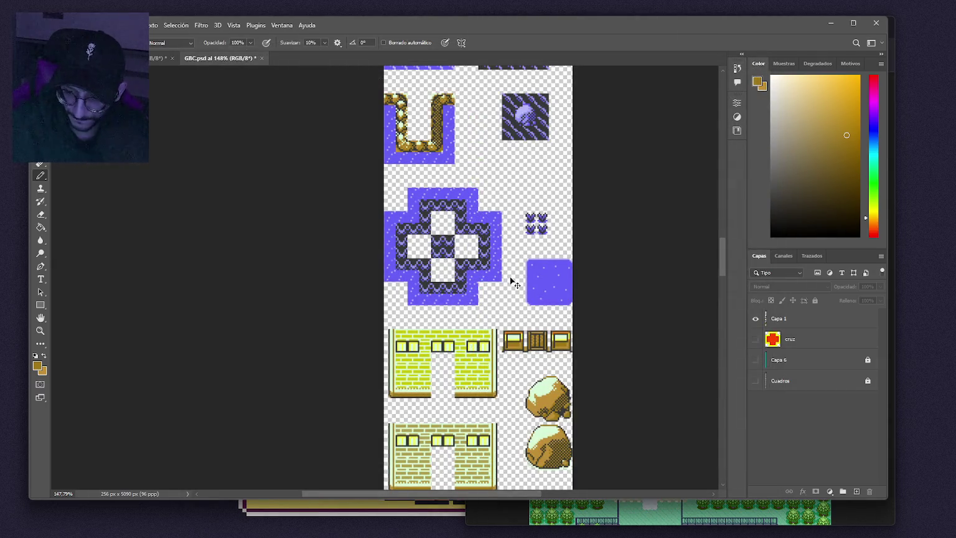
pyautogui.hotkey('ctrl', 'z')
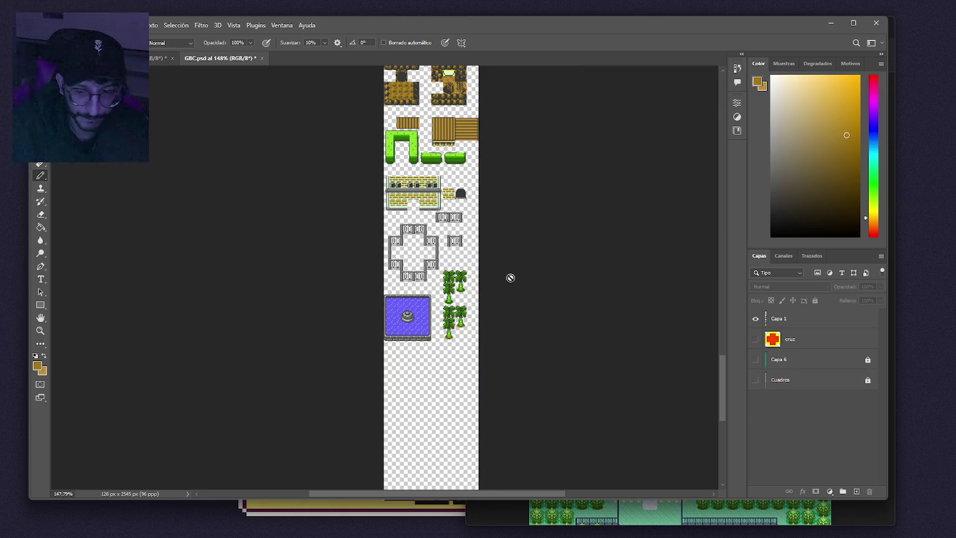
# Launch the Game project in RPG Maker XP and open the Pueblo Azuliza map.
pyautogui.click(831, 23)
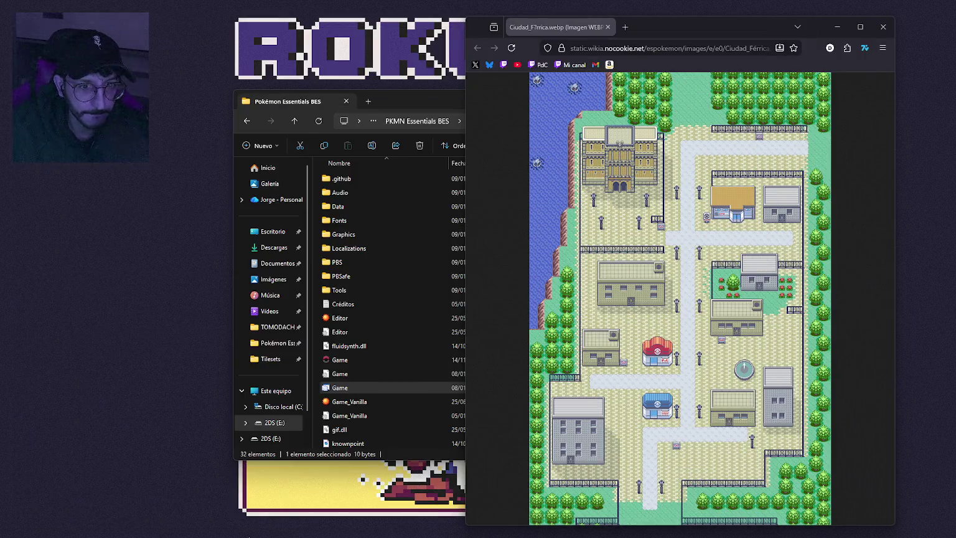
pyautogui.click(884, 27)
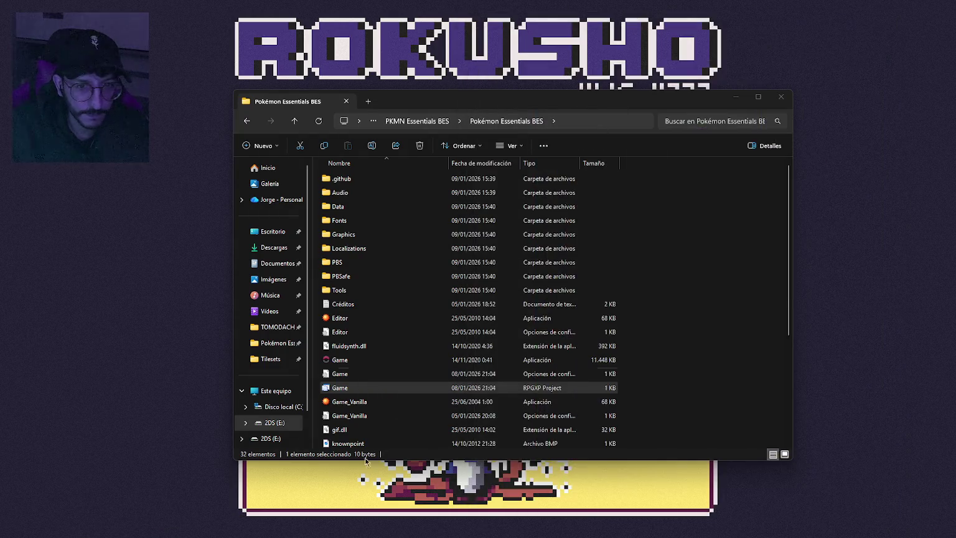
pyautogui.doubleClick(373, 388)
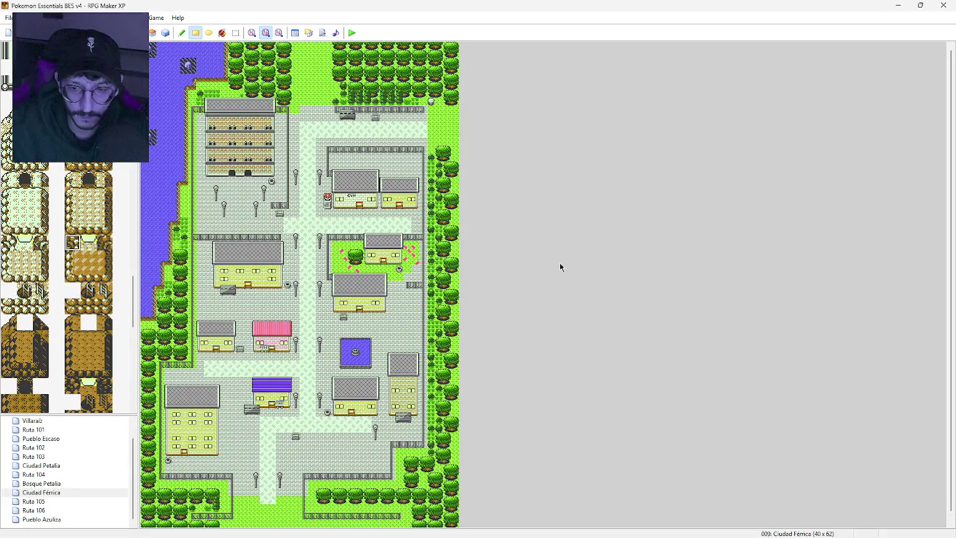
pyautogui.click(62, 520)
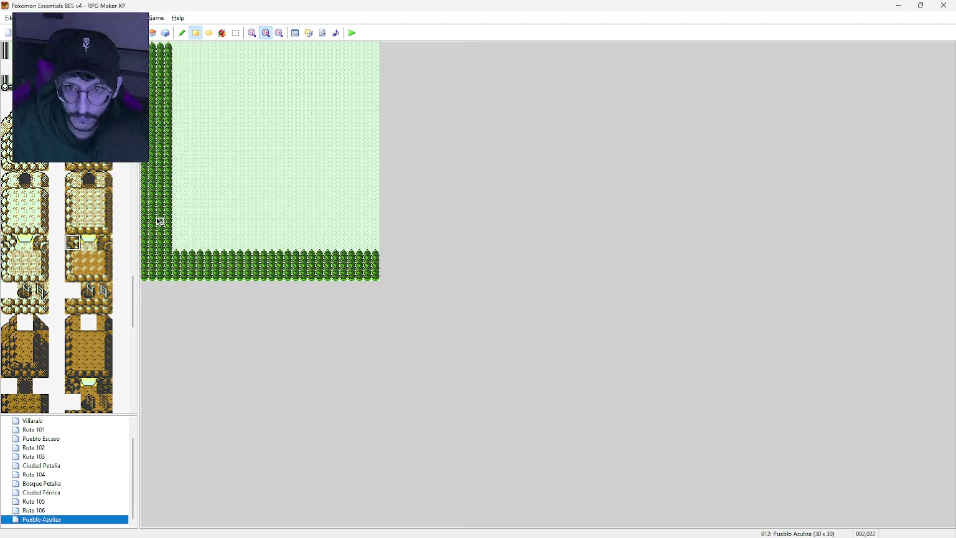
# At 1:1 zoom, paint palm trunks and foliage along the map's bottom two rows.
pyautogui.click(194, 195)
pyautogui.press('alt')
pyautogui.click(251, 33)
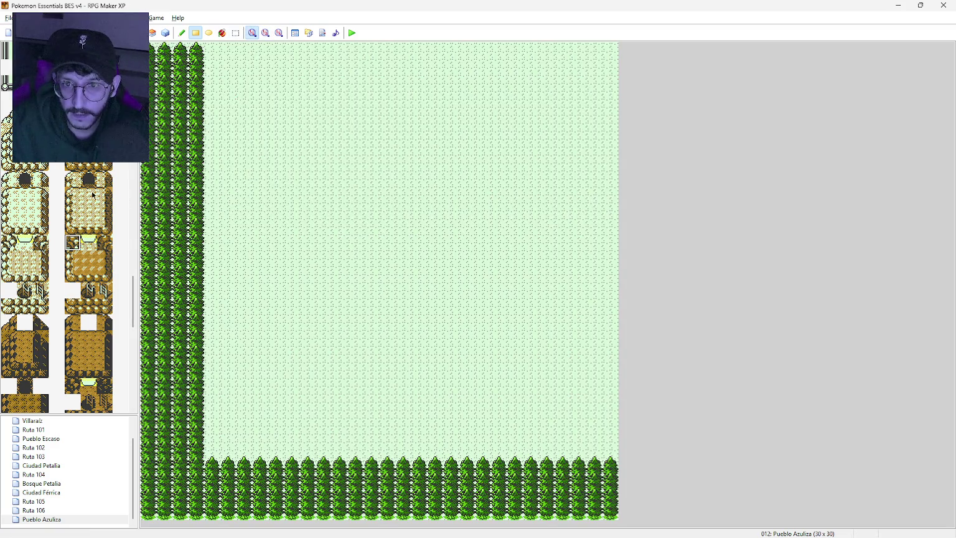
pyautogui.moveTo(132, 295); pyautogui.dragTo(132, 346)
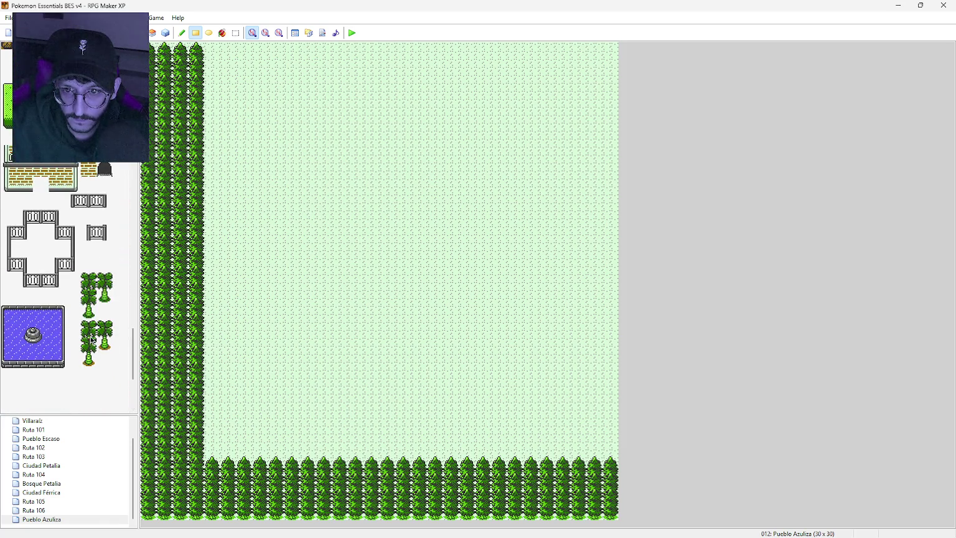
pyautogui.click(90, 360)
pyautogui.moveTo(163, 517)
pyautogui.mouseDown()
pyautogui.moveTo(149, 515)
pyautogui.moveTo(611, 513)
pyautogui.mouseUp()
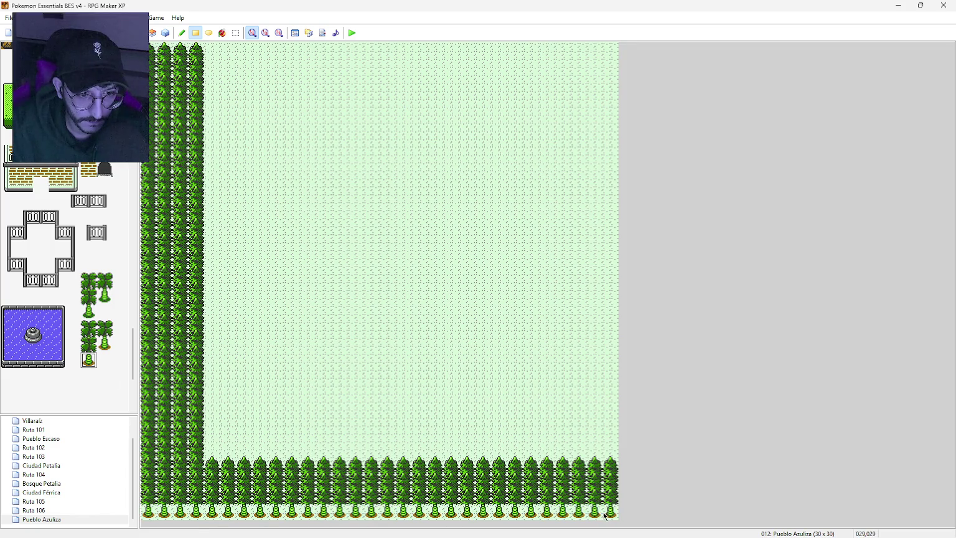
pyautogui.click(89, 344)
pyautogui.moveTo(164, 481)
pyautogui.mouseDown()
pyautogui.moveTo(149, 489)
pyautogui.moveTo(611, 484)
pyautogui.mouseUp()
# Convert the left border trees to palms and place a lone palm near the bottom right.
pyautogui.moveTo(151, 65)
pyautogui.mouseDown()
pyautogui.moveTo(199, 301)
pyautogui.moveTo(200, 463)
pyautogui.moveTo(612, 467)
pyautogui.mouseUp()
pyautogui.click(88, 328)
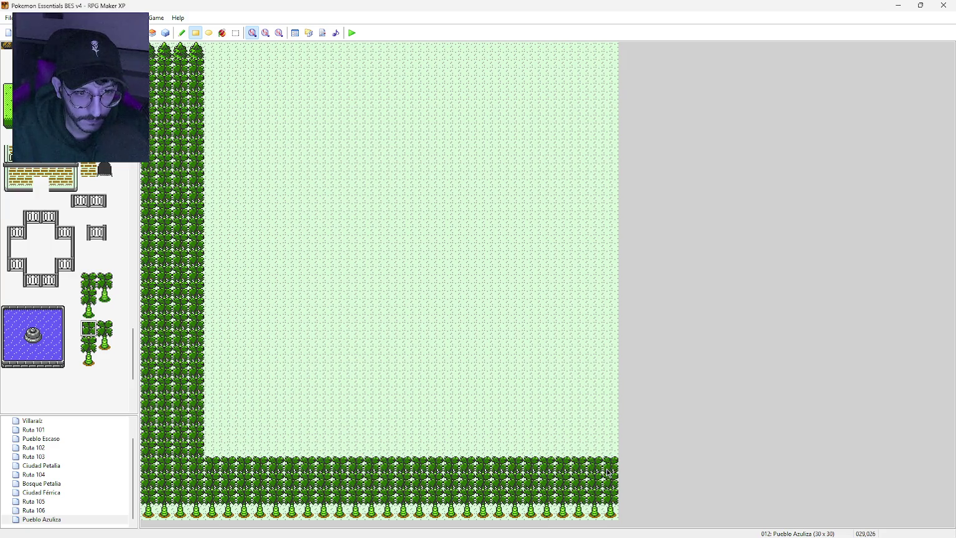
pyautogui.moveTo(149, 50); pyautogui.dragTo(196, 51)
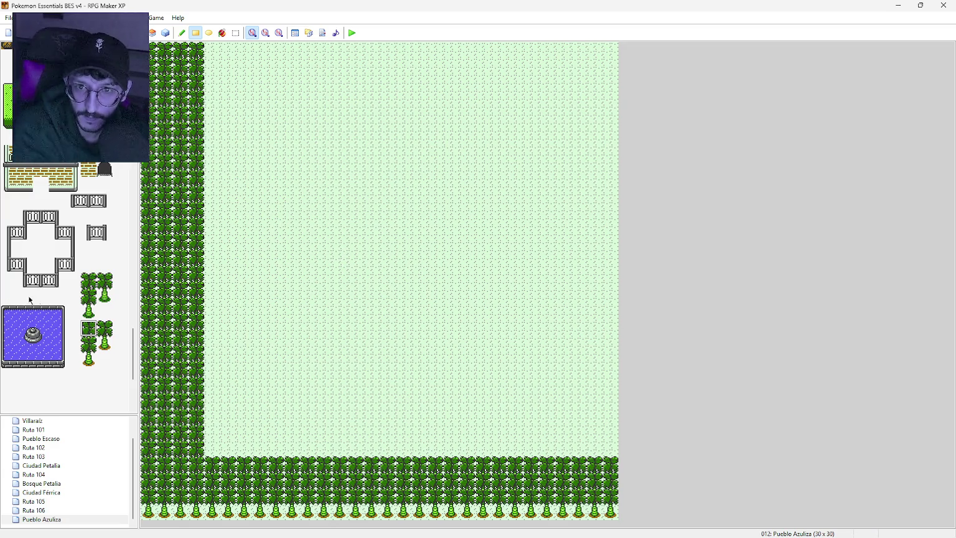
pyautogui.moveTo(104, 280); pyautogui.dragTo(105, 297)
pyautogui.click(580, 430)
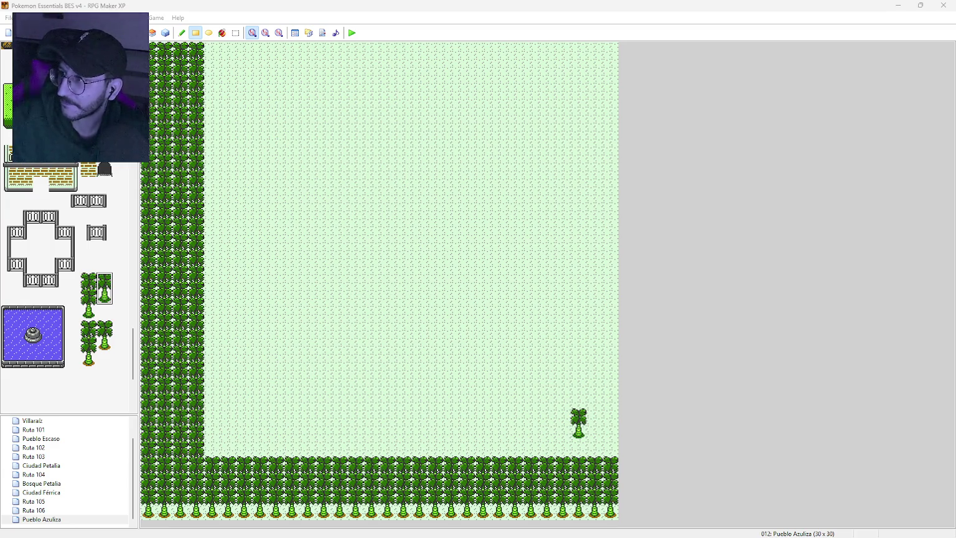
pyautogui.click(52, 485)
# Open the empty 20 x 15 Ruta 105 map instead of Ciudad Férrica, then bring up the reference image.
pyautogui.click(52, 492)
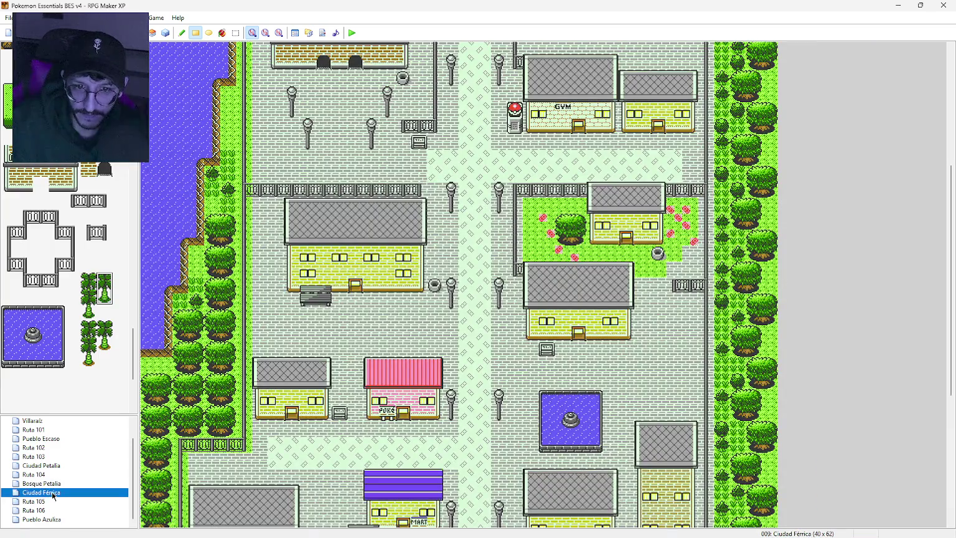
pyautogui.click(54, 501)
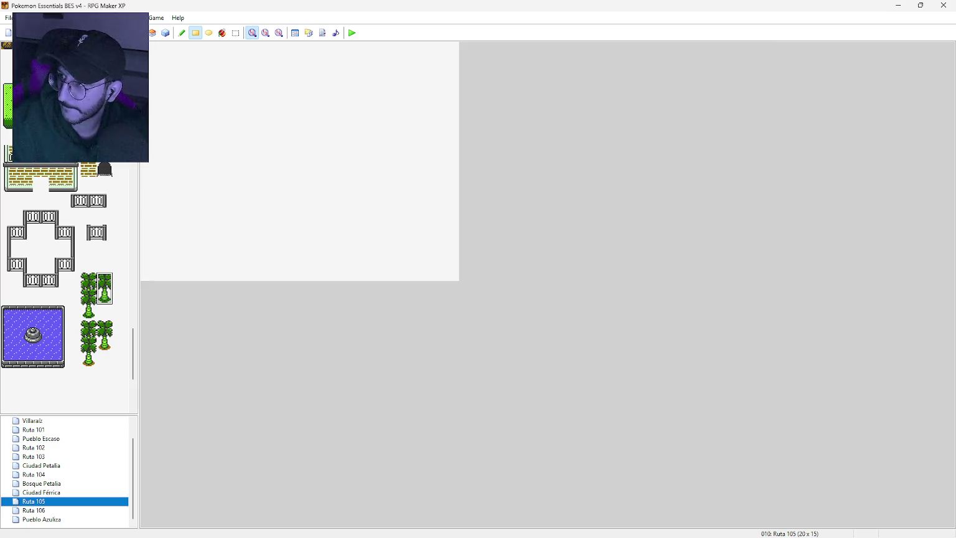
pyautogui.hotkey('alt', 'Tab')
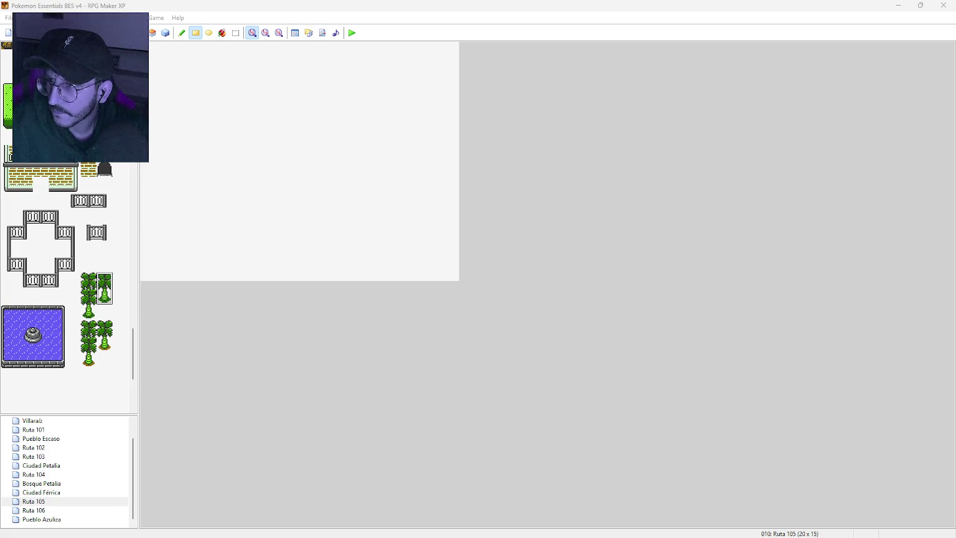
pyautogui.hotkey('alt', 'Tab')
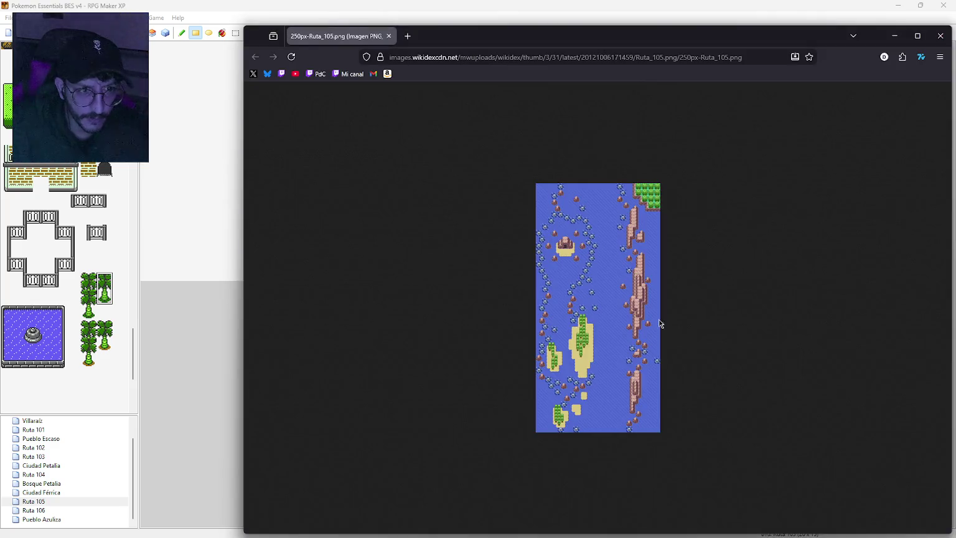
# Scroll through the Ruta 105 reference image, then put the browser window away.
pyautogui.keyDown('ctrl'); pyautogui.scroll(6, 613, 325); pyautogui.keyUp('ctrl')
pyautogui.keyDown('ctrl'); pyautogui.scroll(2, 613, 324); pyautogui.keyUp('ctrl')
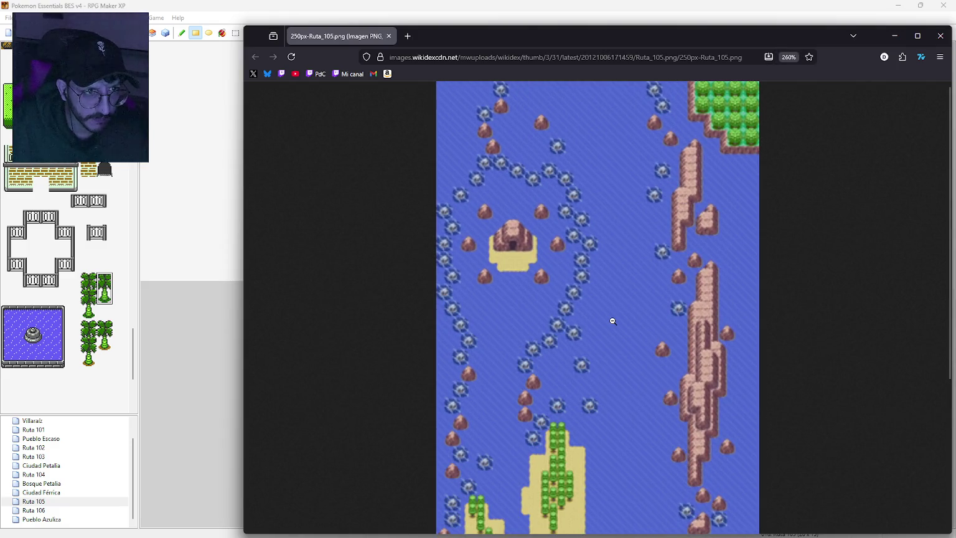
pyautogui.keyDown('ctrl'); pyautogui.scroll(-5, 614, 323); pyautogui.keyUp('ctrl')
pyautogui.keyDown('ctrl'); pyautogui.scroll(1, 613, 322); pyautogui.keyUp('ctrl')
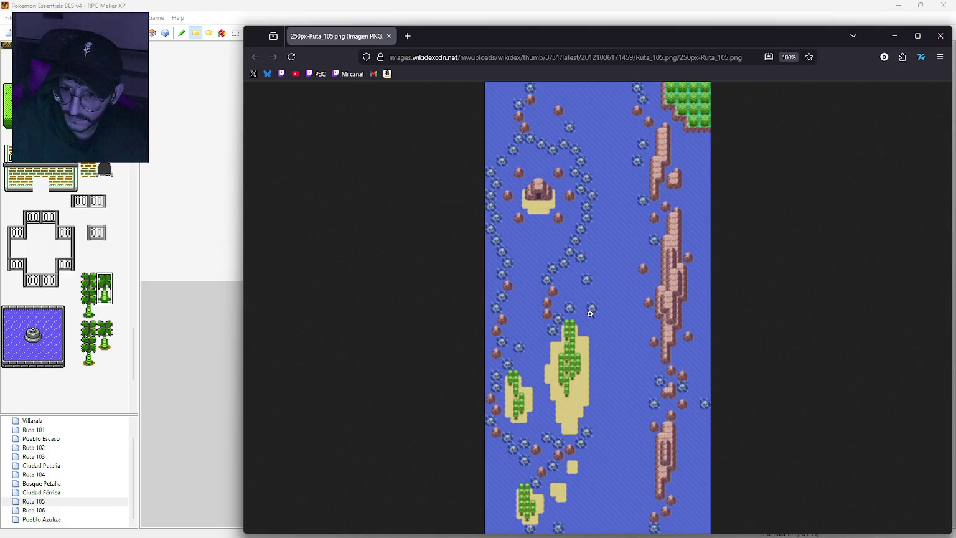
pyautogui.click(941, 35)
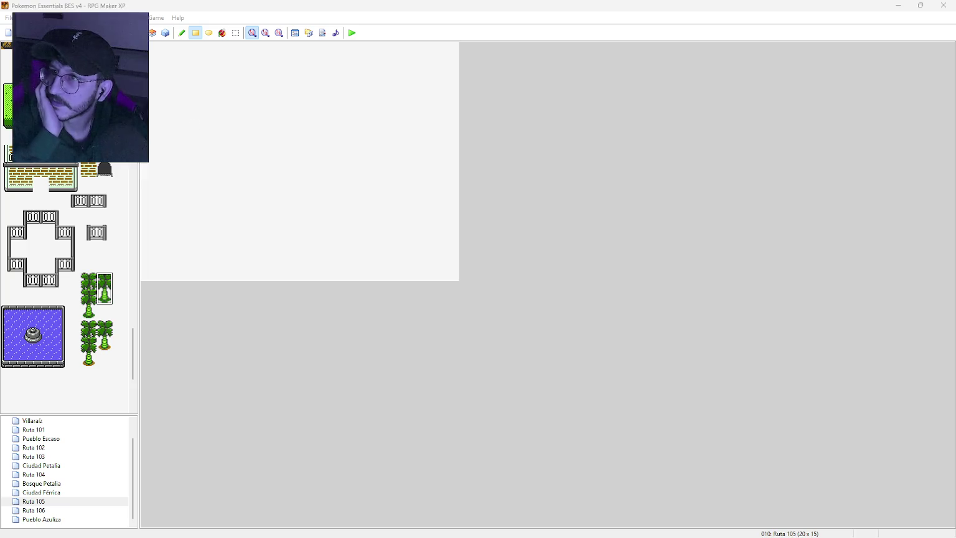
# View the Ruta_105 reference map at full size, scrolling through it, then return to RPG Maker XP.
pyautogui.hotkey('alt', 'Tab')
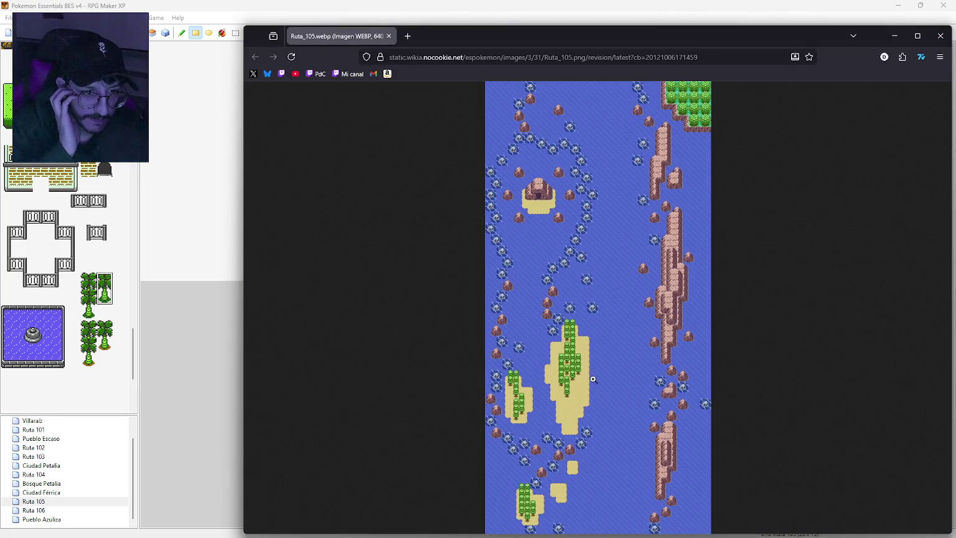
pyautogui.click(593, 379)
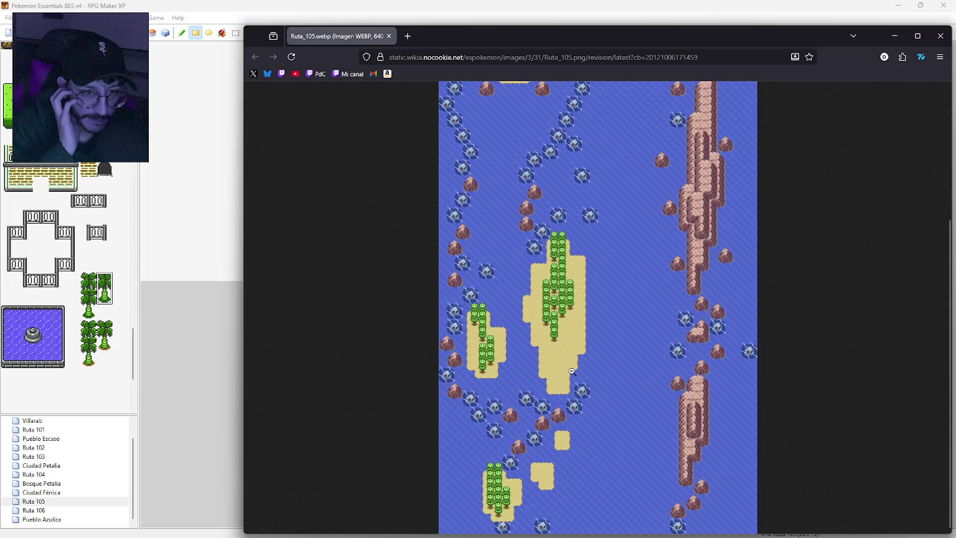
pyautogui.scroll(3, 572, 371)
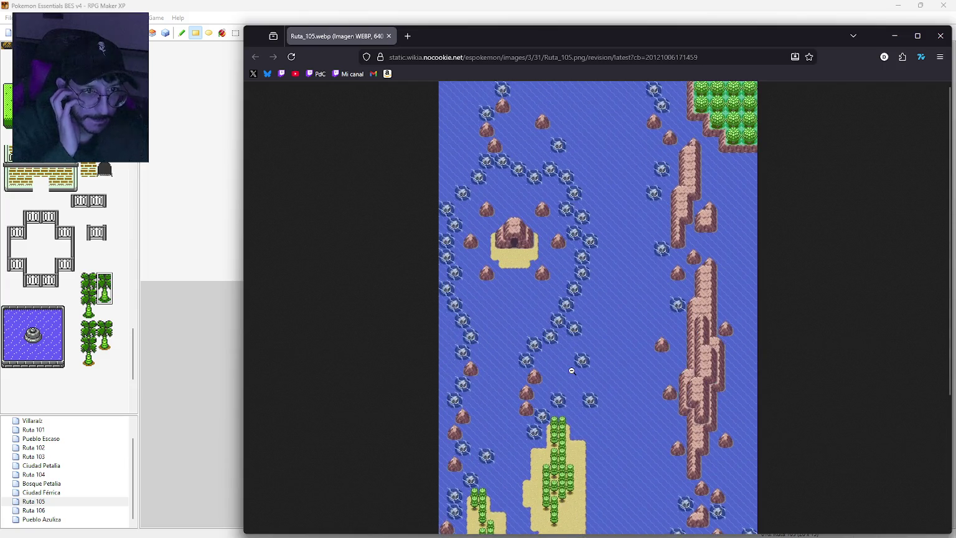
pyautogui.scroll(-3, 572, 371)
pyautogui.scroll(3, 571, 371)
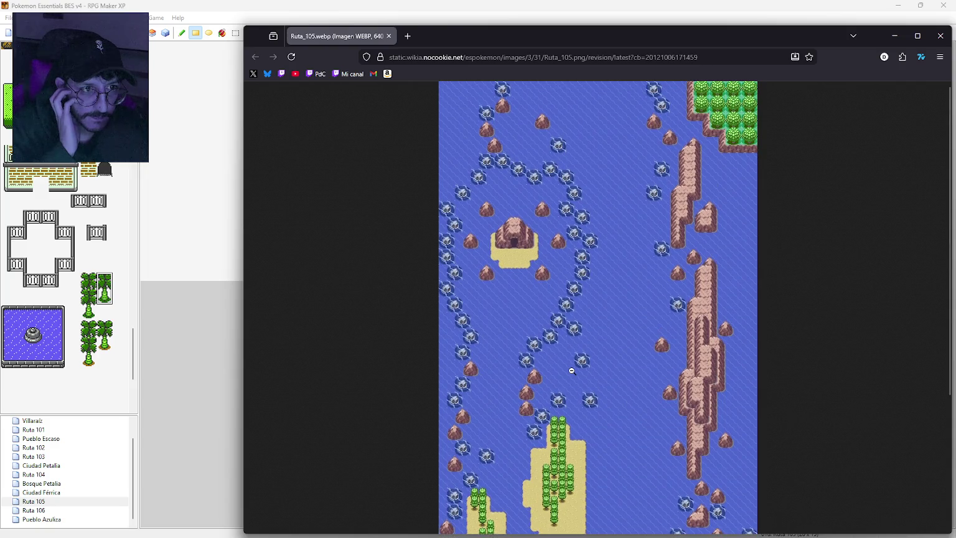
pyautogui.scroll(-3, 571, 371)
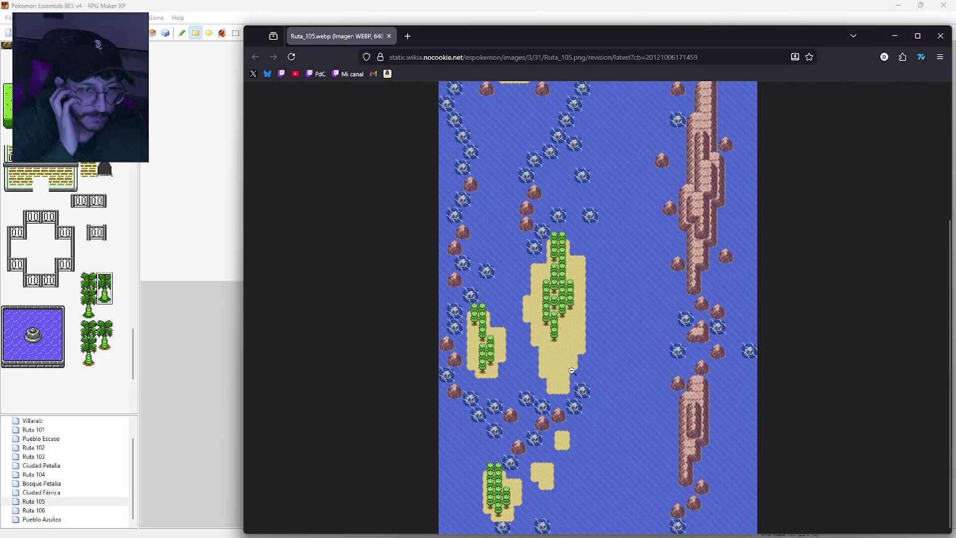
pyautogui.scroll(3, 572, 371)
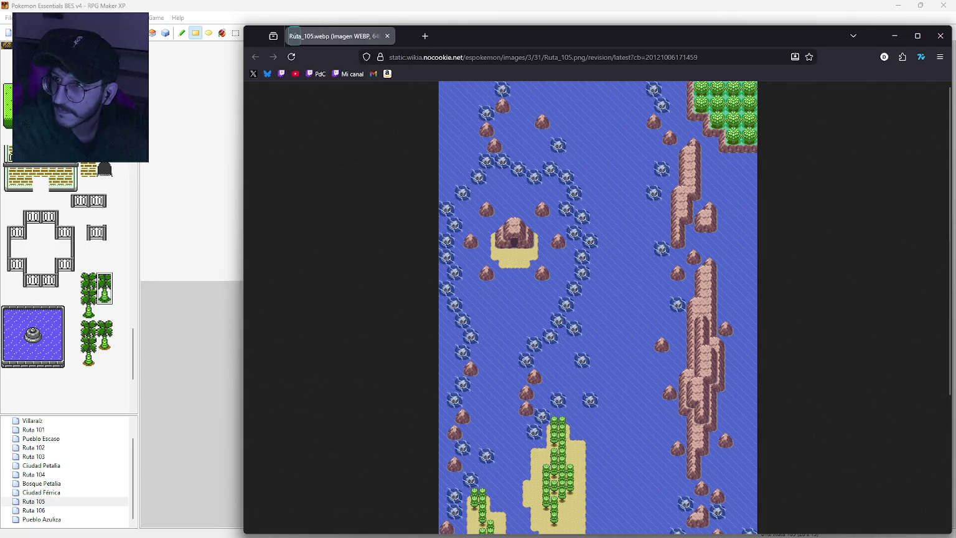
pyautogui.hotkey('alt', 'Tab')
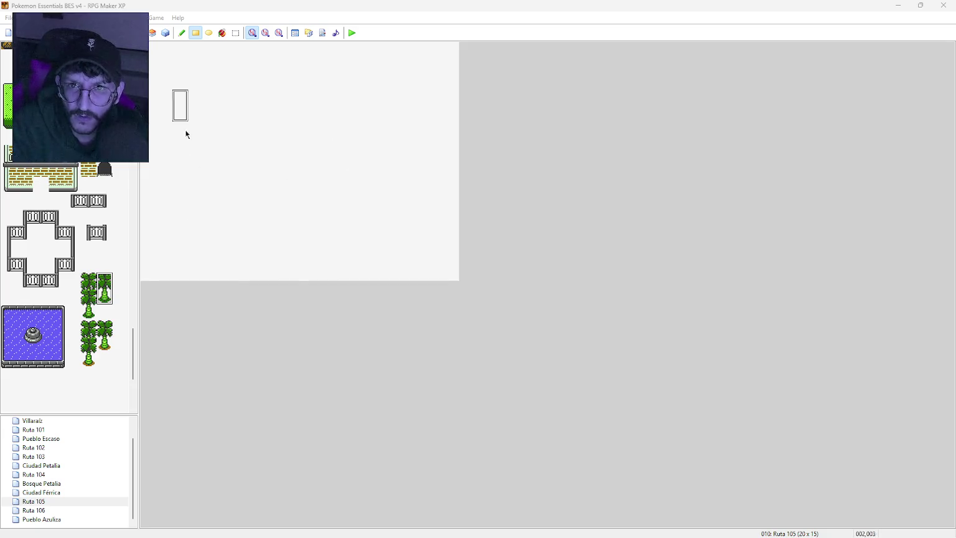
# Flood-fill the whole Ruta 105 map with the water tile.
pyautogui.moveTo(133, 353)
pyautogui.mouseDown()
pyautogui.moveTo(132, 118)
pyautogui.moveTo(136, 169)
pyautogui.mouseUp()
pyautogui.scroll(3, 65, 280)
pyautogui.click(27, 302)
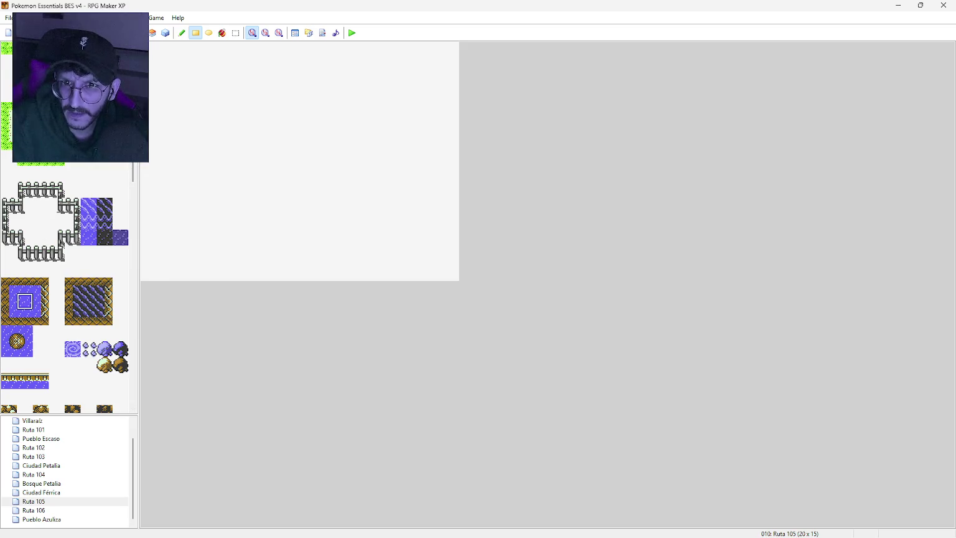
pyautogui.click(222, 33)
pyautogui.click(200, 218)
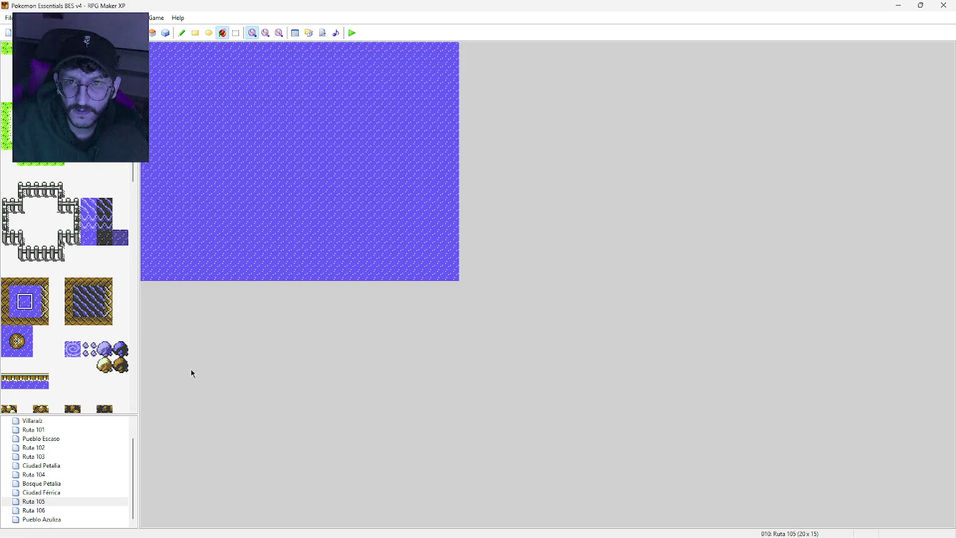
# Resize the Ruta 105 map to width 30 and height 40 in Map Properties.
pyautogui.click(34, 501)
pyautogui.rightClick(45, 503)
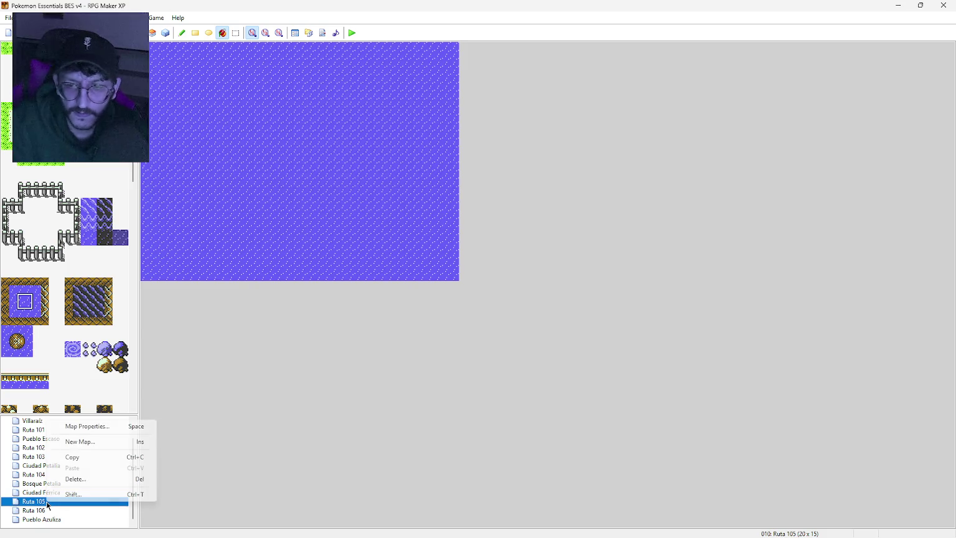
pyautogui.click(102, 429)
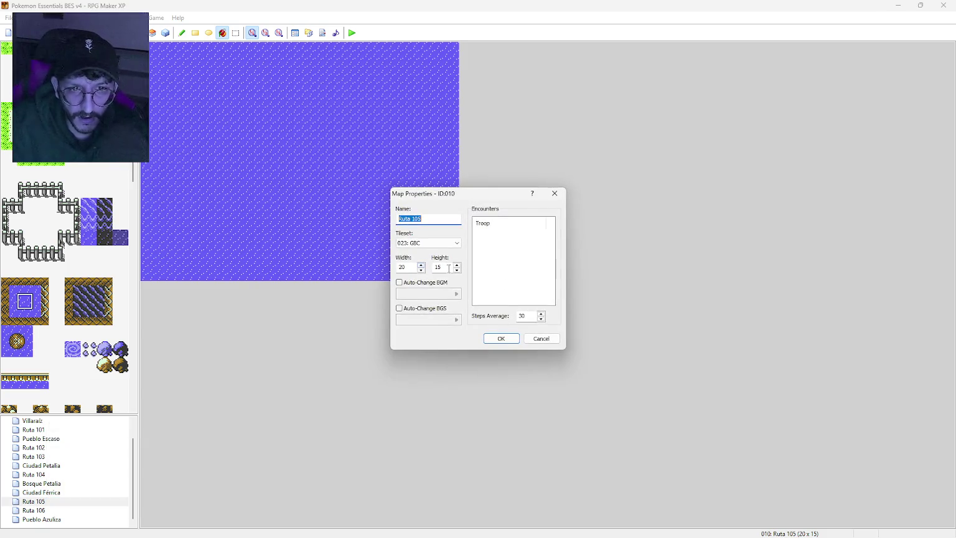
pyautogui.write('40')
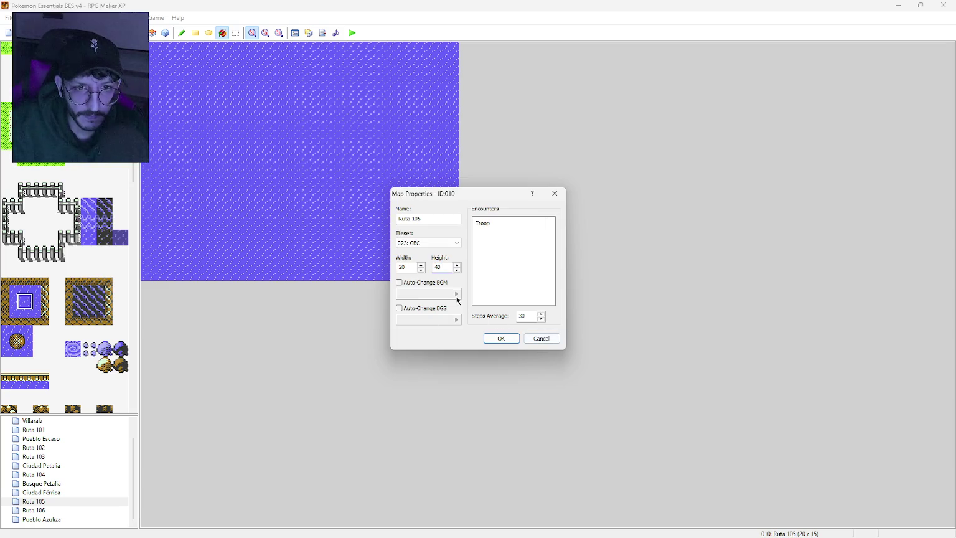
pyautogui.doubleClick(409, 267)
pyautogui.write('30')
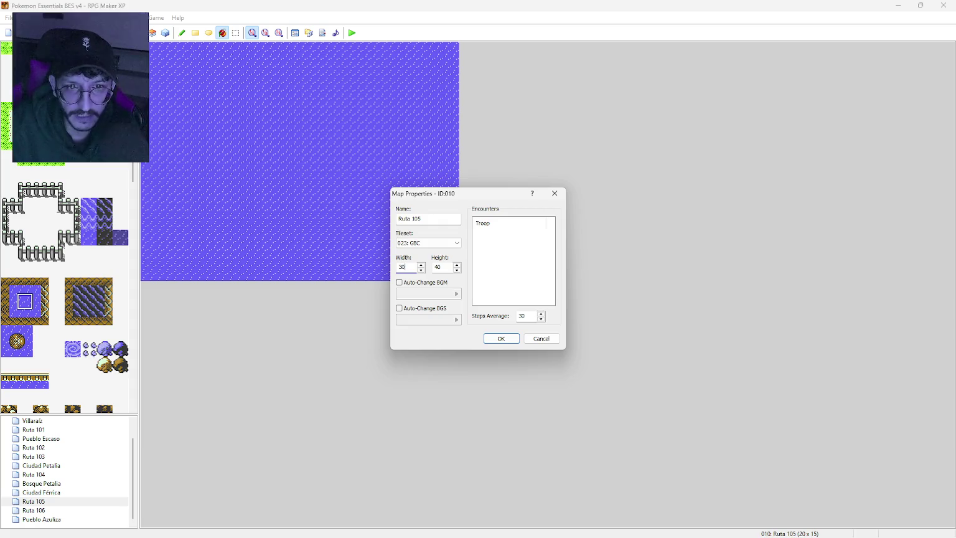
pyautogui.click(506, 339)
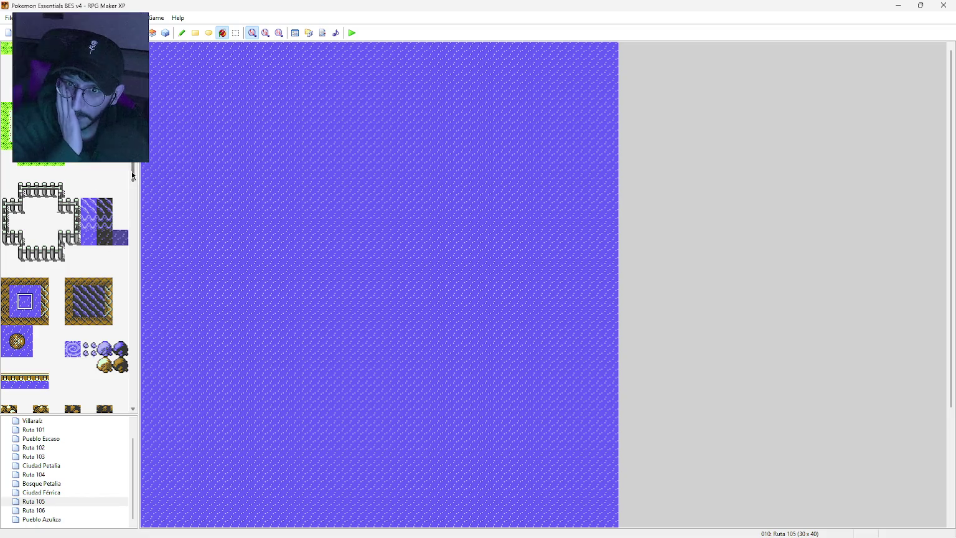
# Pick the dark striped rock tile, undoing an accidental rock fill of the map.
pyautogui.moveTo(134, 173); pyautogui.dragTo(134, 125)
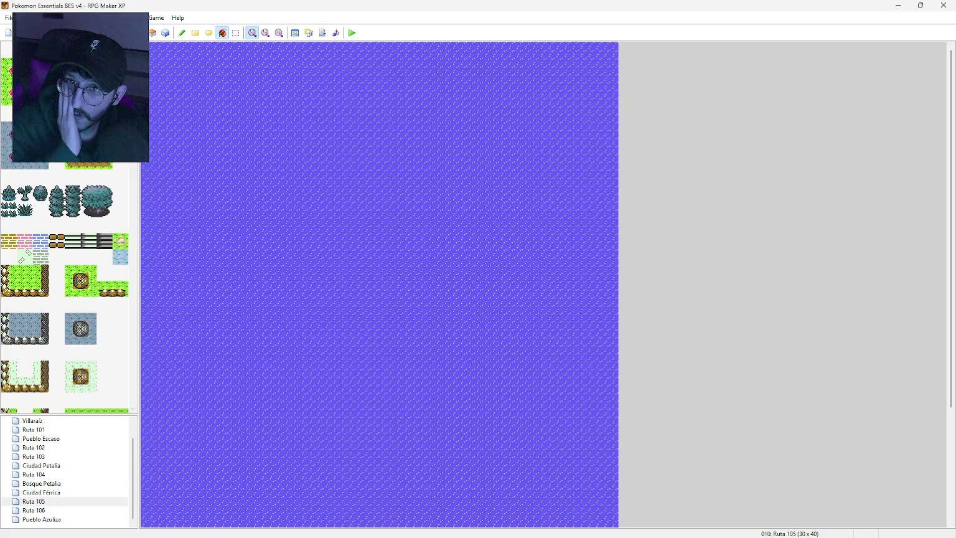
pyautogui.scroll(-10, 70, 198)
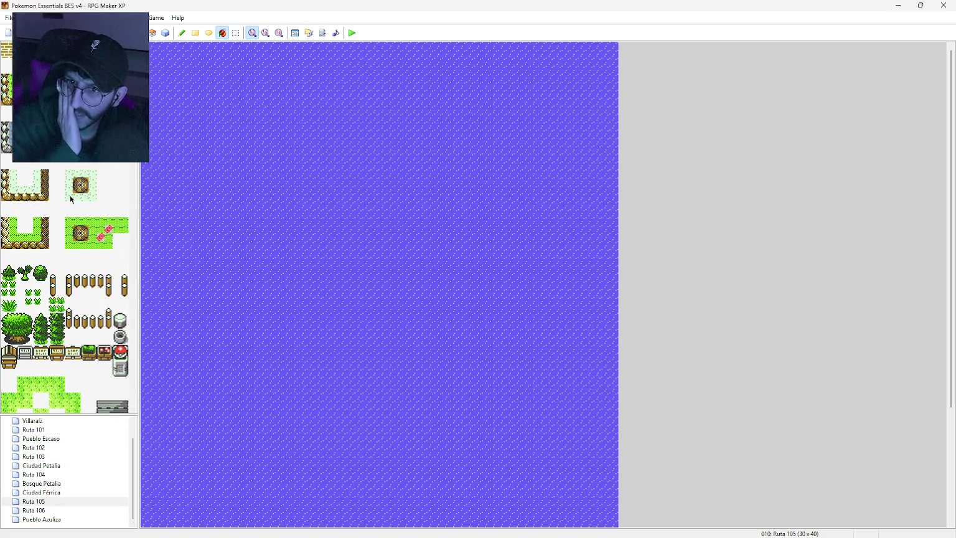
pyautogui.scroll(-15, 71, 198)
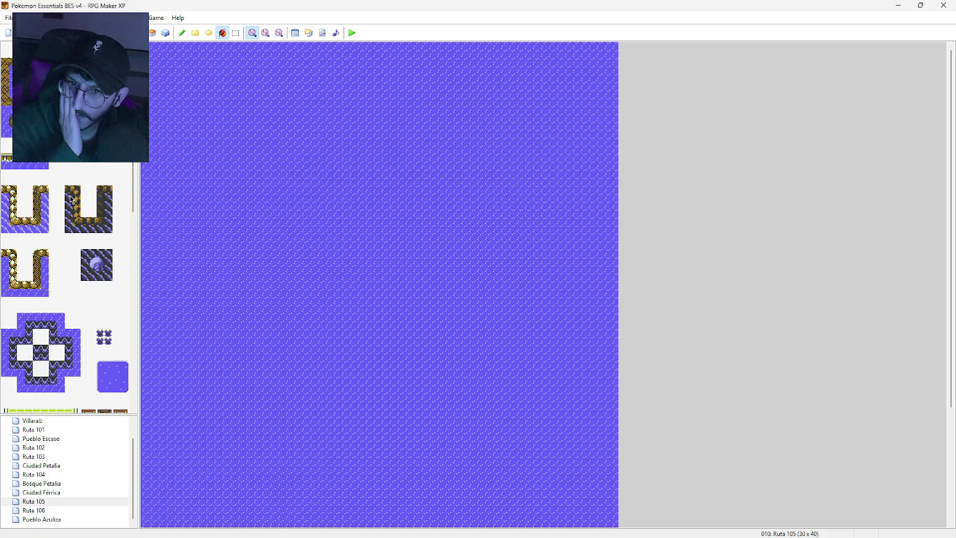
pyautogui.scroll(-8, 88, 252)
pyautogui.scroll(5, 116, 272)
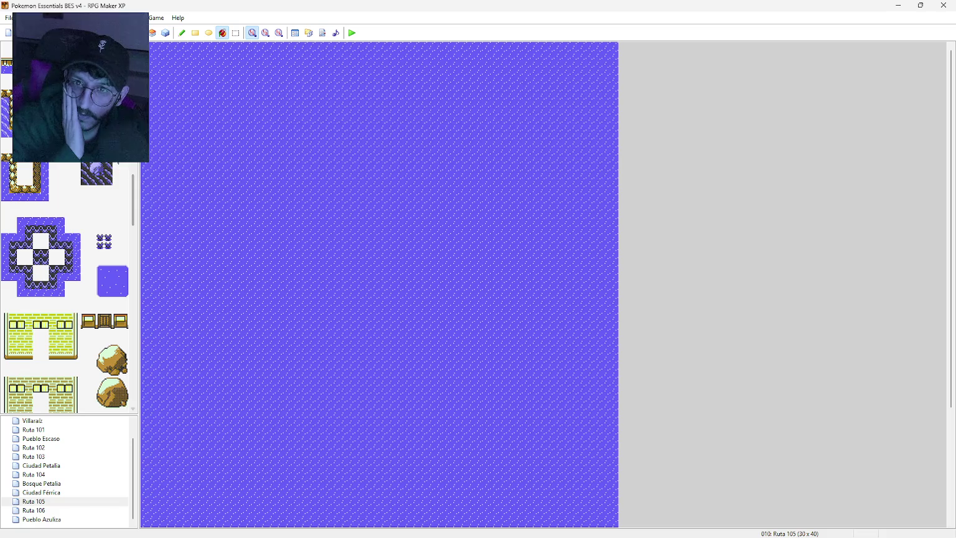
pyautogui.click(92, 168)
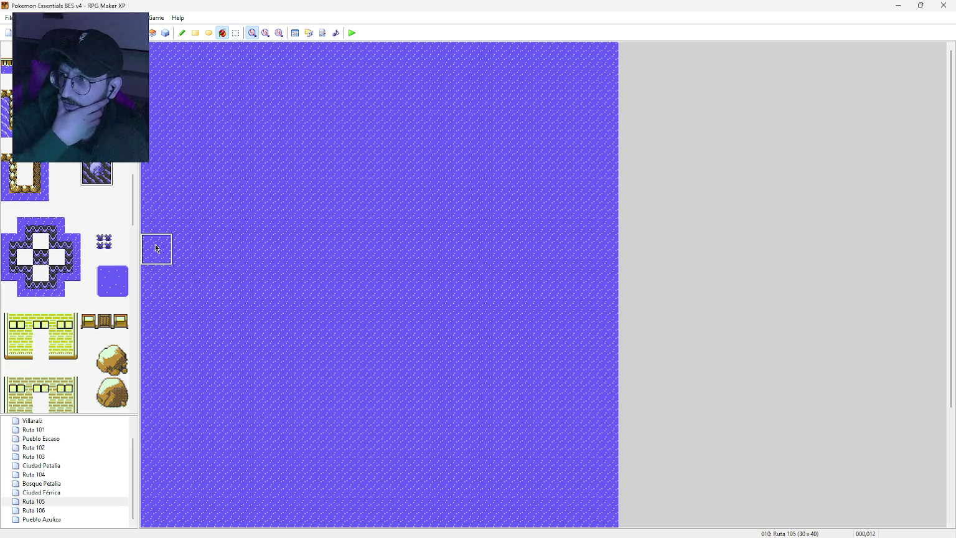
pyautogui.click(153, 272)
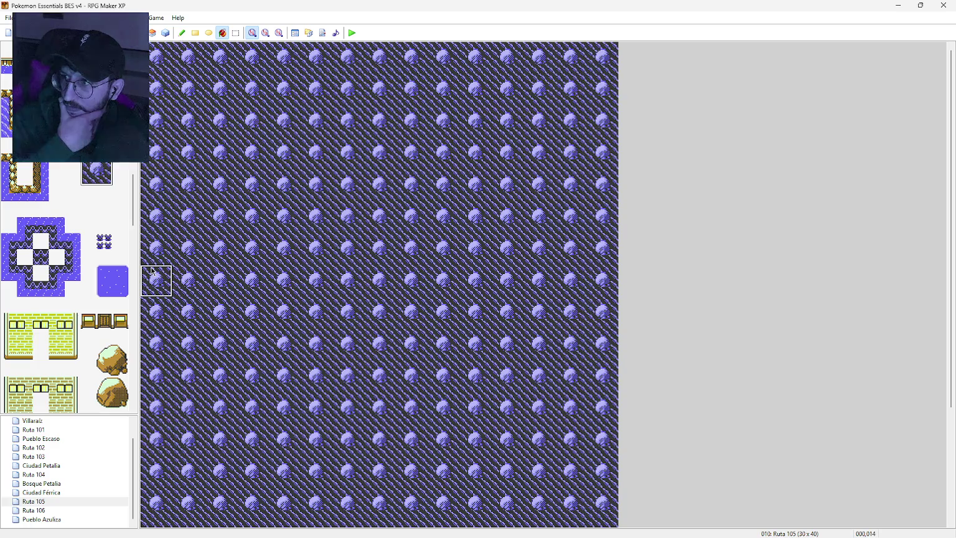
pyautogui.hotkey('ctrl', 'z')
# Paint striped rock tiles in a diagonal staircase up from the sea's left edge.
pyautogui.click(182, 32)
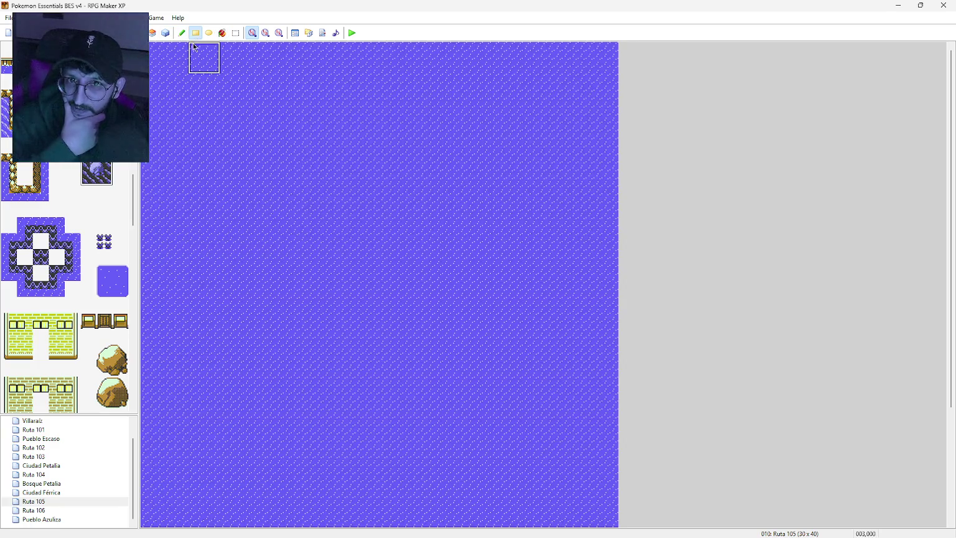
pyautogui.click(157, 264)
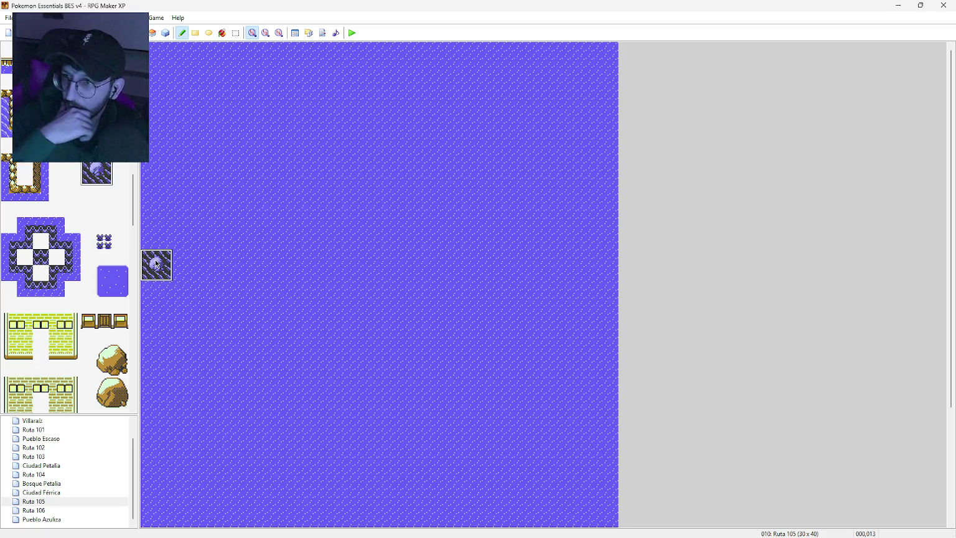
pyautogui.click(185, 232)
pyautogui.click(219, 201)
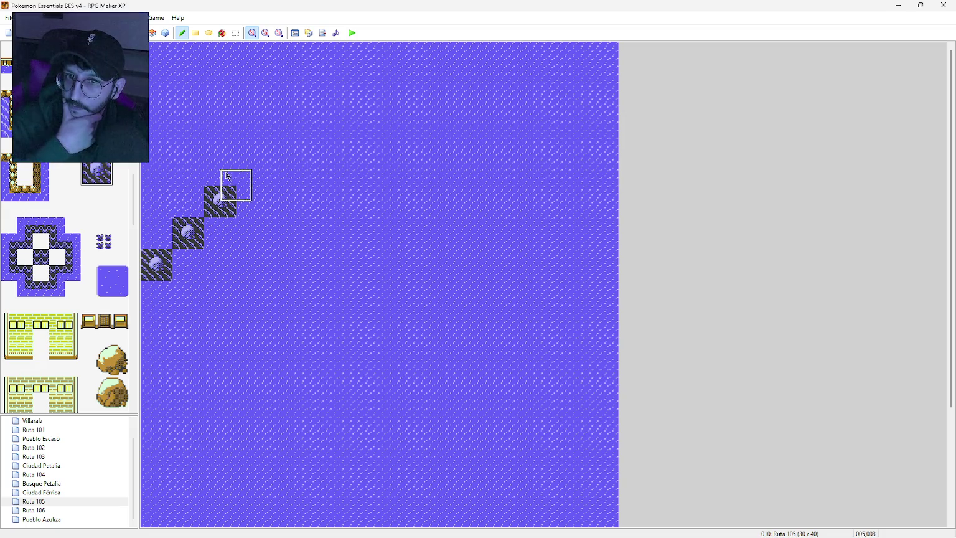
pyautogui.click(231, 168)
pyautogui.click(259, 169)
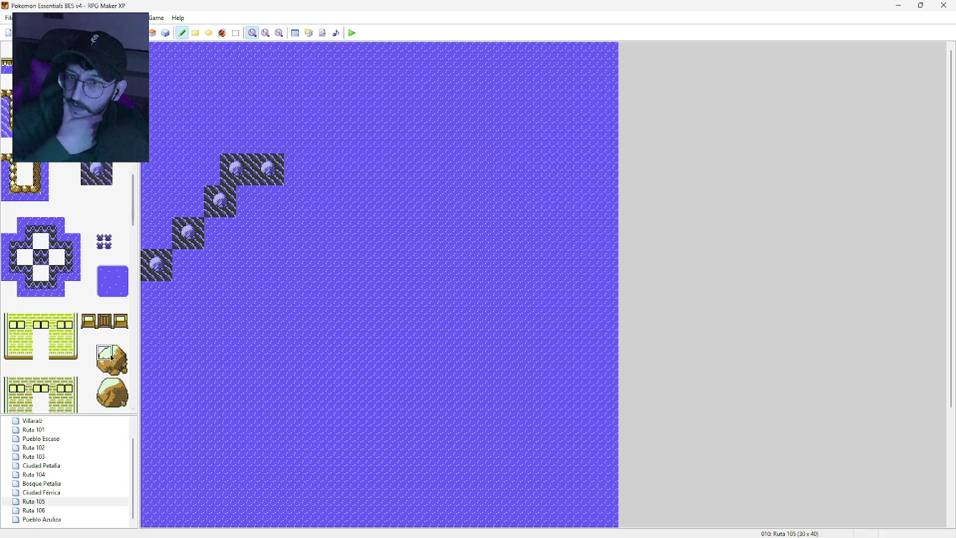
# Add two brown boulders above the striped rocks, capped by one more striped rock.
pyautogui.click(116, 369)
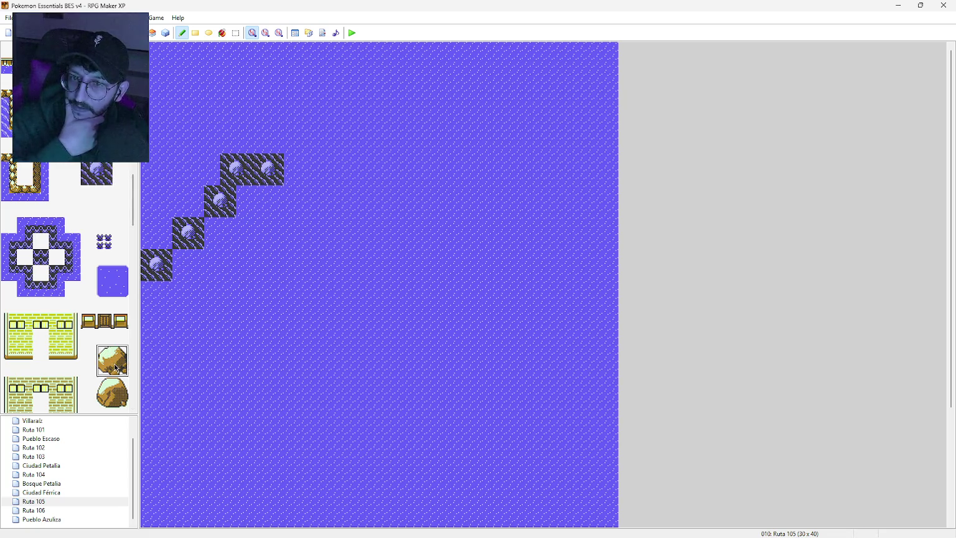
pyautogui.click(243, 138)
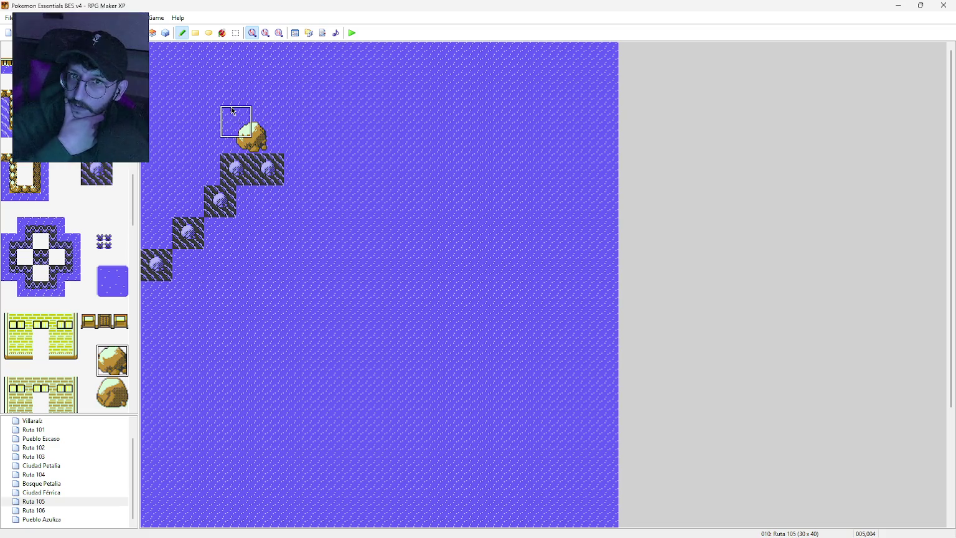
pyautogui.click(233, 107)
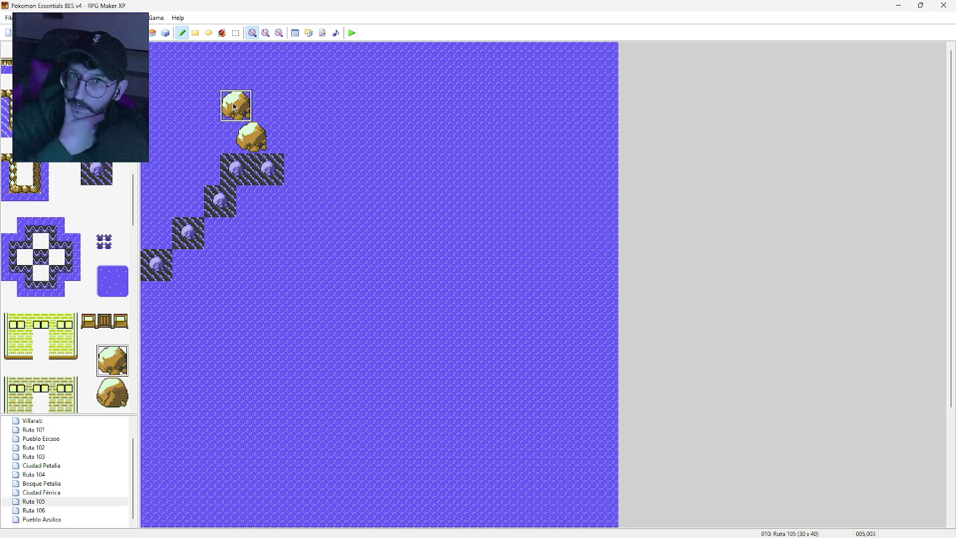
pyautogui.click(96, 174)
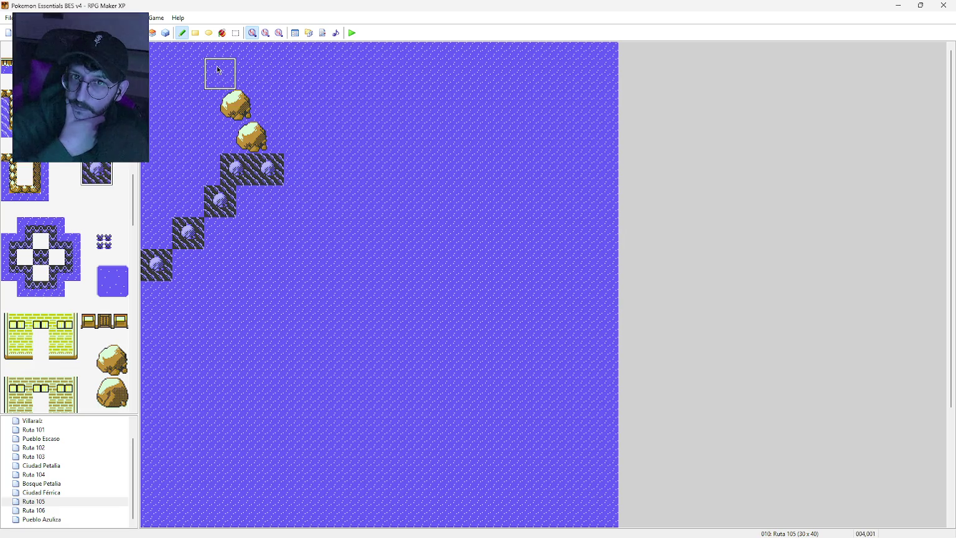
pyautogui.click(235, 74)
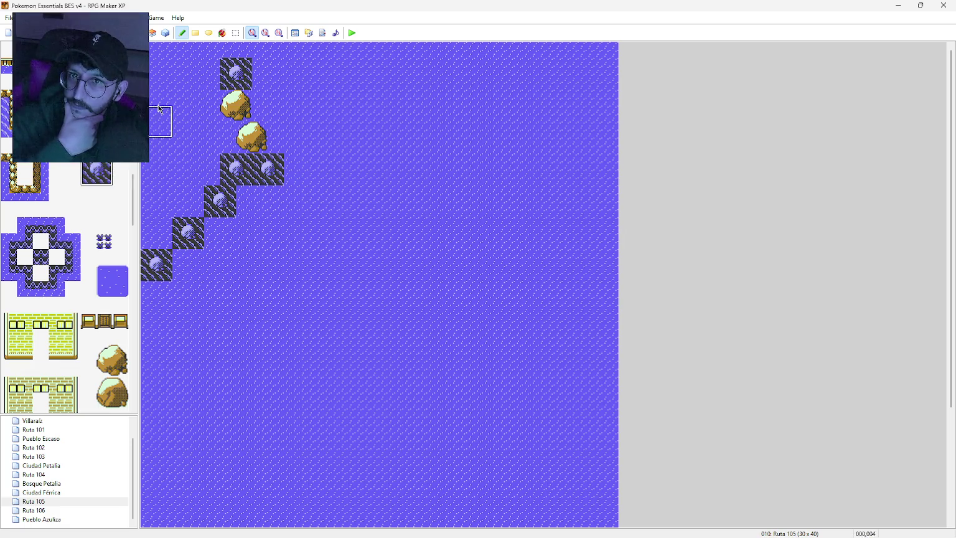
pyautogui.click(236, 33)
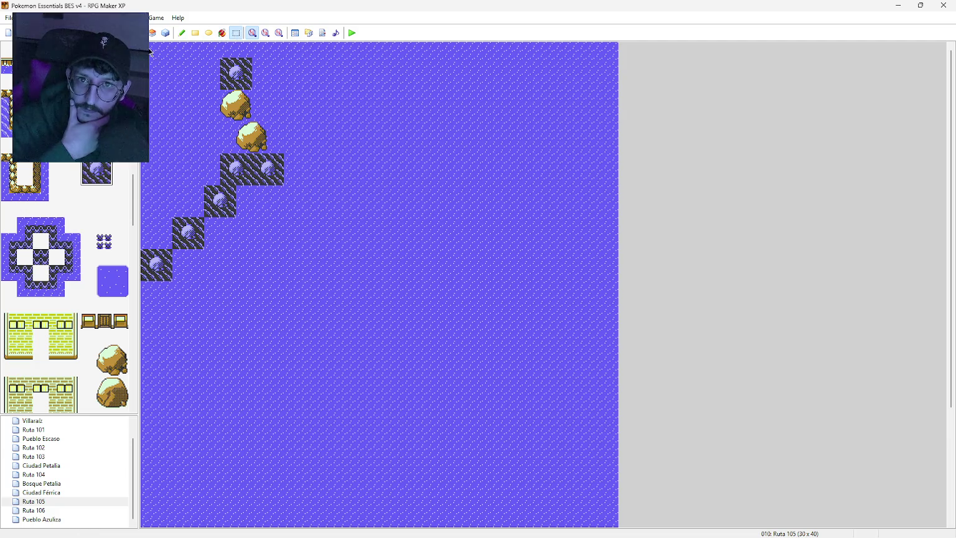
# Select the block containing the rock path and move it down and slightly right.
pyautogui.moveTo(367, 288); pyautogui.dragTo(405, 292)
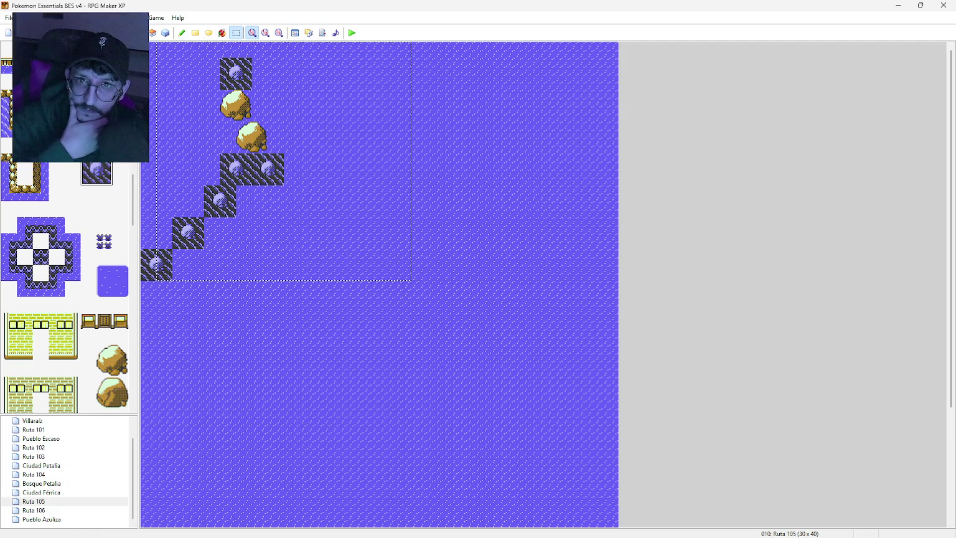
pyautogui.moveTo(149, 50)
pyautogui.mouseDown()
pyautogui.moveTo(529, 316)
pyautogui.moveTo(613, 290)
pyautogui.mouseUp()
pyautogui.moveTo(256, 158)
pyautogui.mouseDown()
pyautogui.moveTo(256, 269)
pyautogui.moveTo(272, 269)
pyautogui.moveTo(252, 261)
pyautogui.mouseUp()
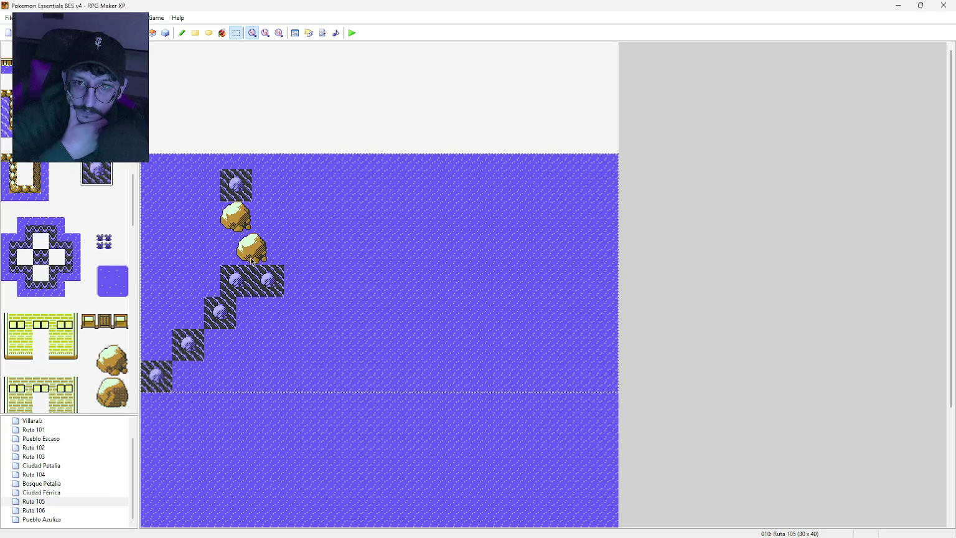
# Add a brown boulder at the top of the path with a striped rock above it.
pyautogui.click(182, 33)
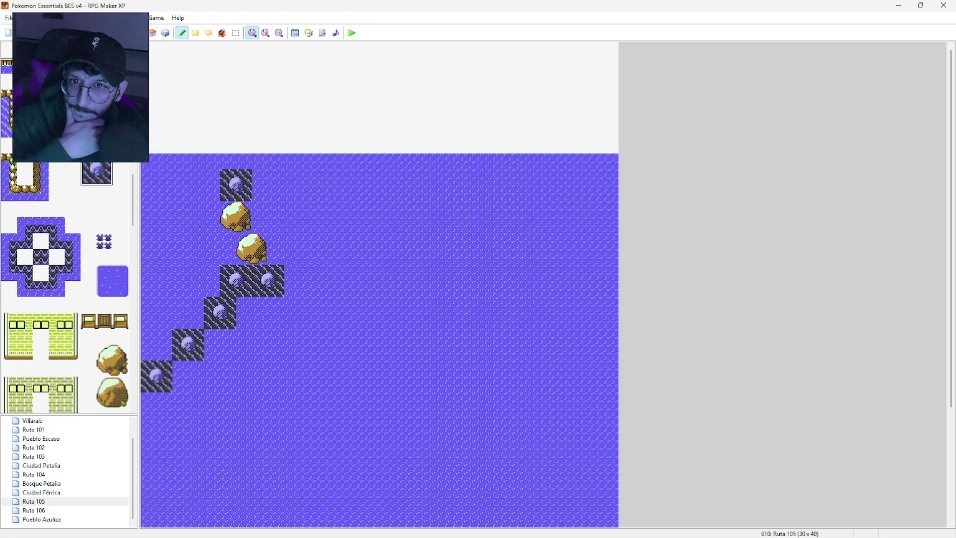
pyautogui.click(104, 352)
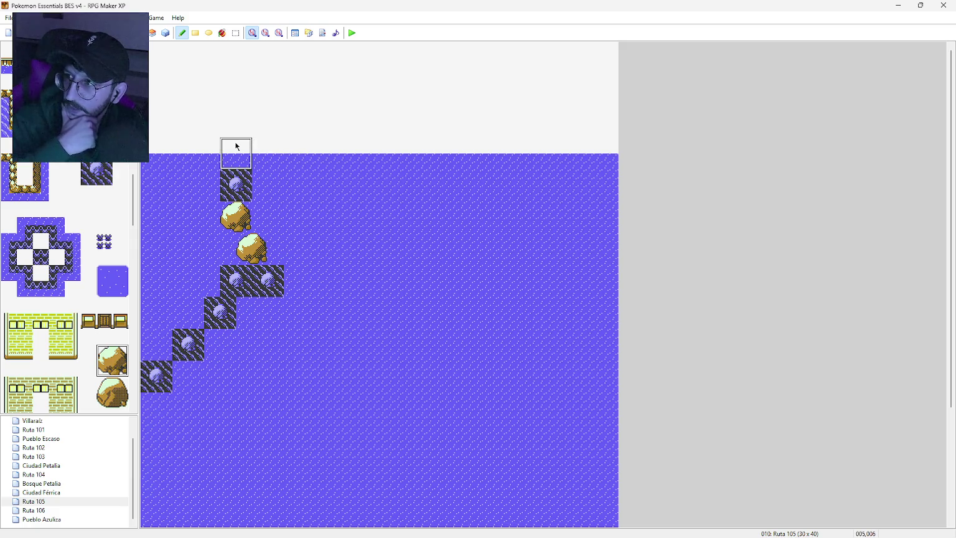
pyautogui.click(267, 160)
pyautogui.click(95, 172)
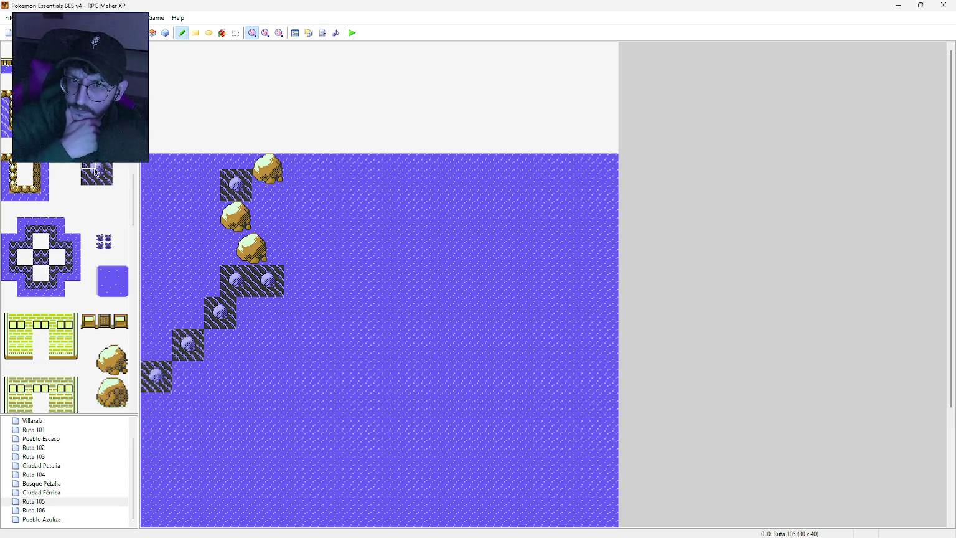
pyautogui.click(260, 136)
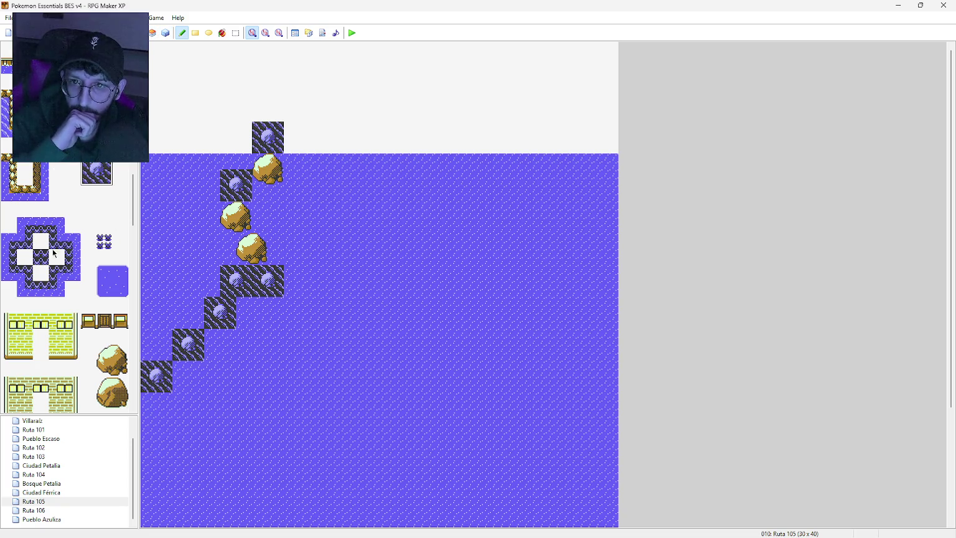
# Fill the empty top strip with water and reselect the rock-path block.
pyautogui.scroll(3, 45, 186)
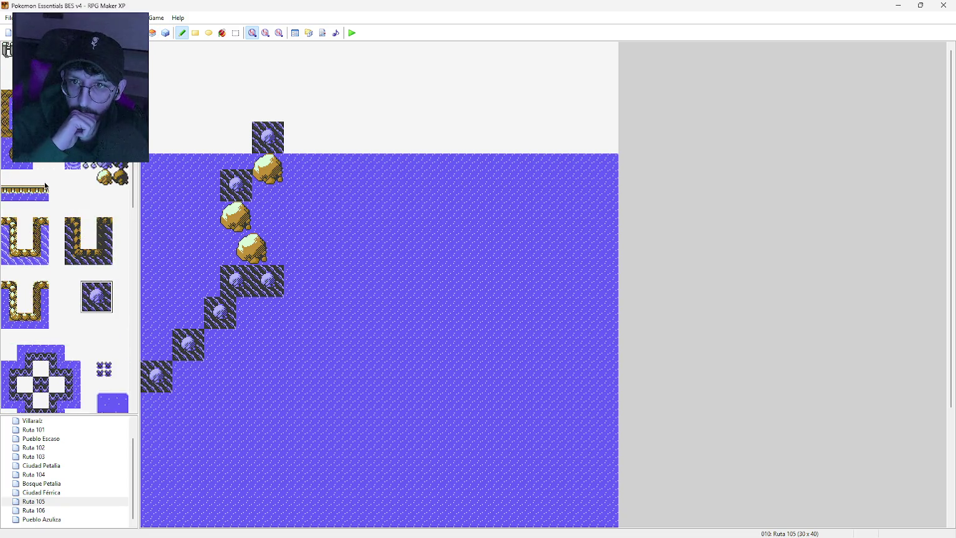
pyautogui.click(222, 32)
pyautogui.click(225, 73)
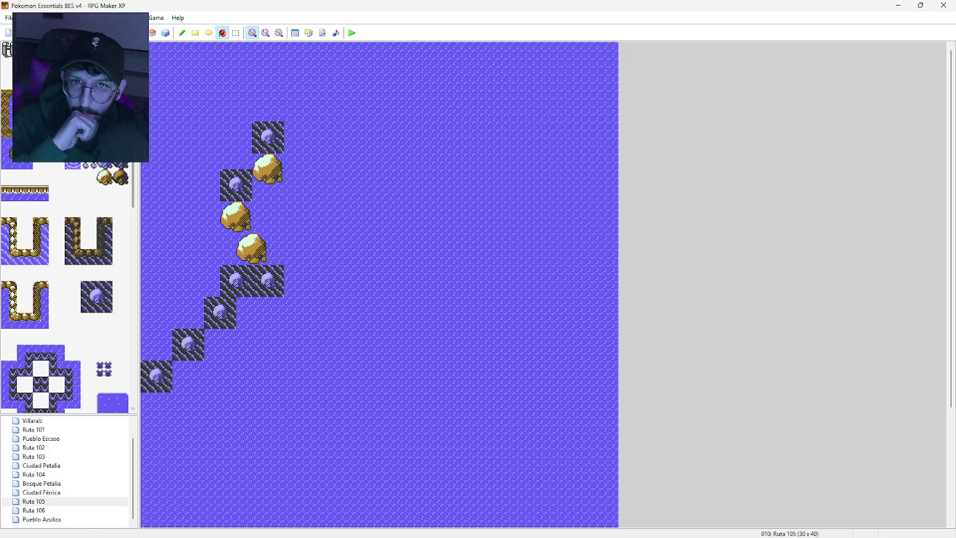
pyautogui.click(236, 33)
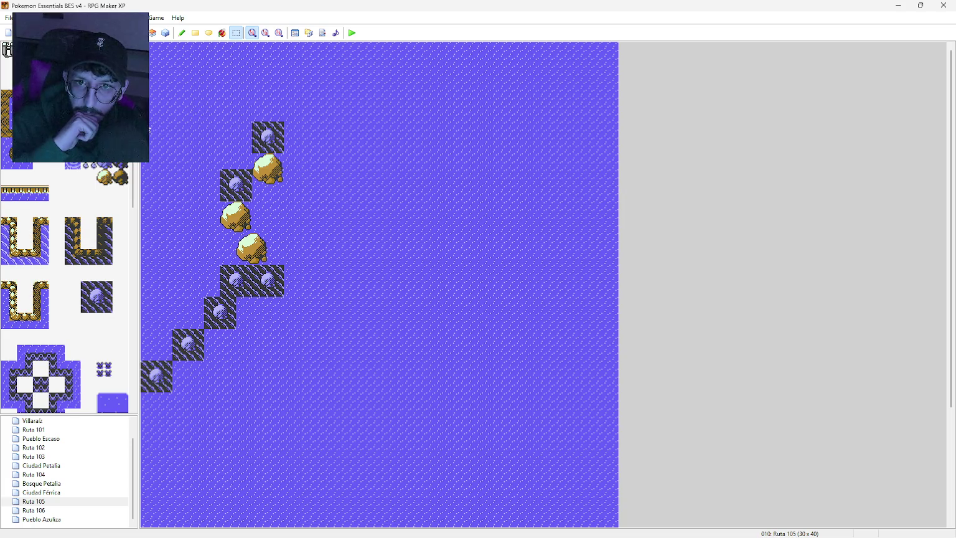
pyautogui.moveTo(161, 142)
pyautogui.mouseDown()
pyautogui.moveTo(367, 299)
pyautogui.moveTo(498, 379)
pyautogui.moveTo(434, 398)
pyautogui.mouseUp()
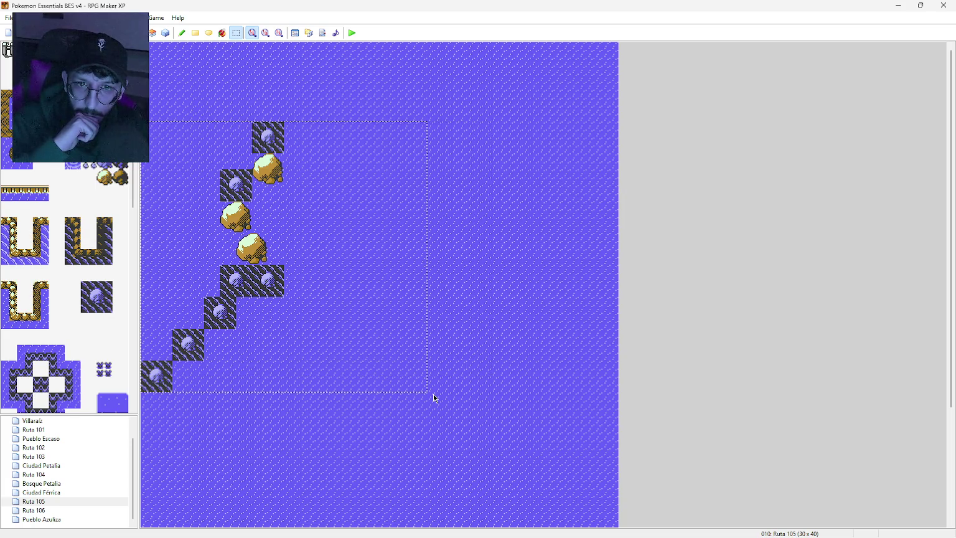
# Move the rock-path block back up, fill the gap with water, and undo an accidental rock fill.
pyautogui.moveTo(242, 269); pyautogui.dragTo(247, 178)
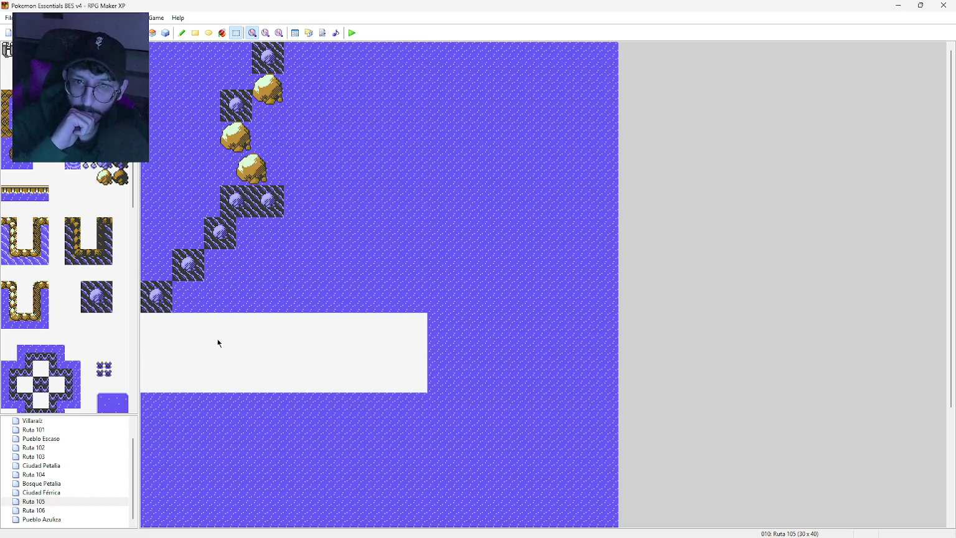
pyautogui.click(222, 32)
pyautogui.click(236, 336)
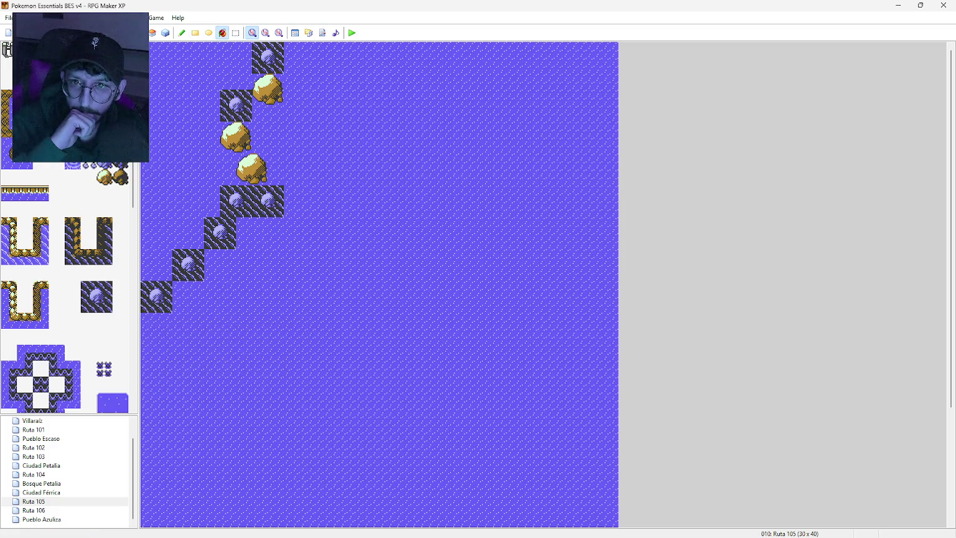
pyautogui.click(91, 289)
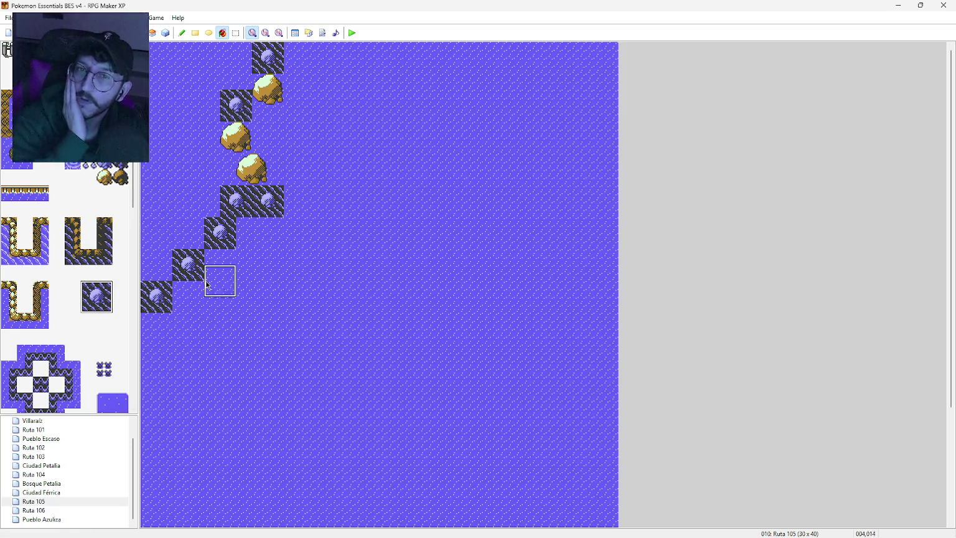
pyautogui.click(176, 333)
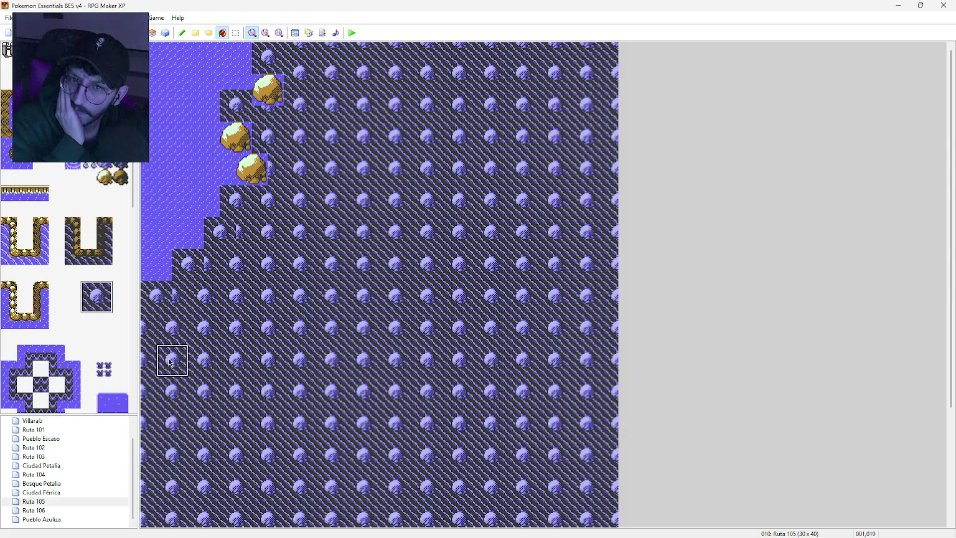
pyautogui.hotkey('ctrl', 'z')
# Paint striped rocks zigzagging down the map's left edge, turning right at the end.
pyautogui.click(181, 32)
pyautogui.click(173, 321)
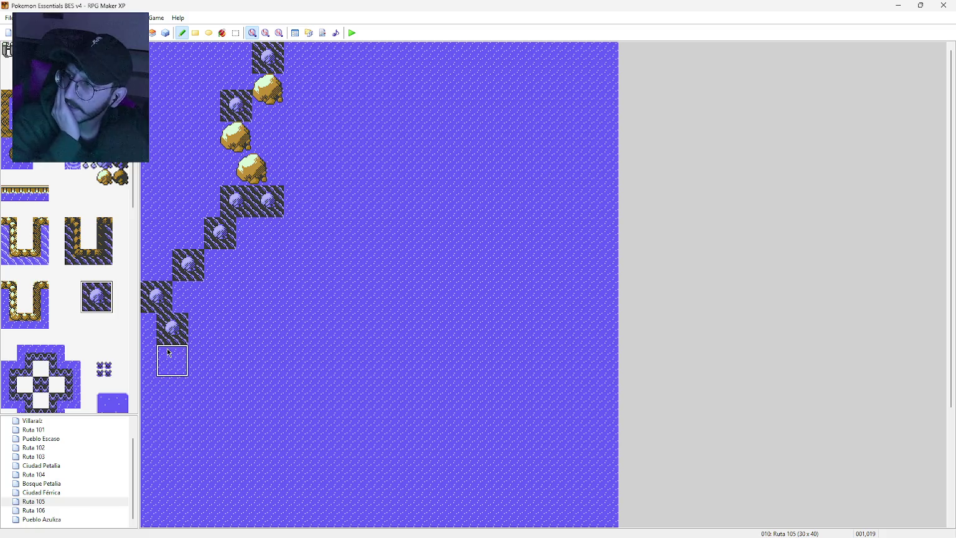
pyautogui.click(156, 361)
pyautogui.click(156, 408)
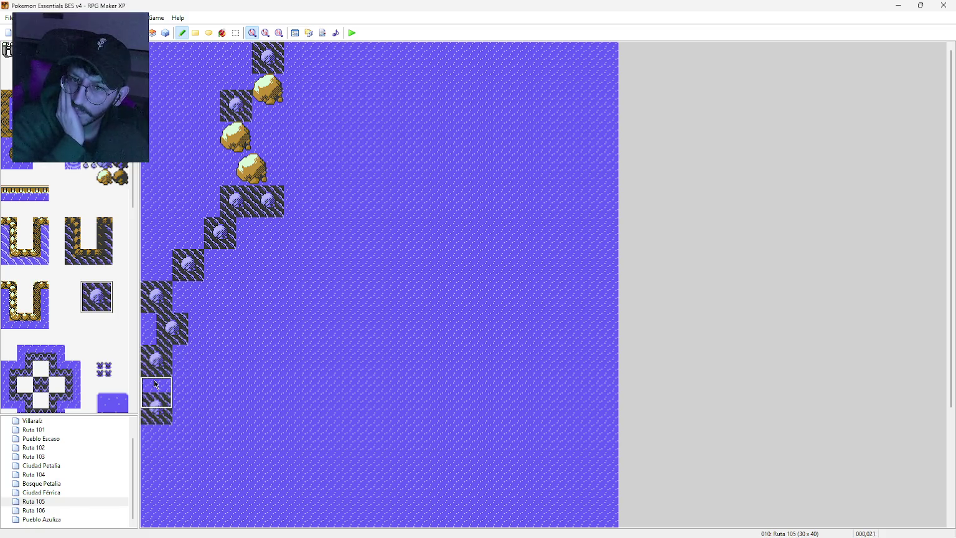
pyautogui.click(152, 391)
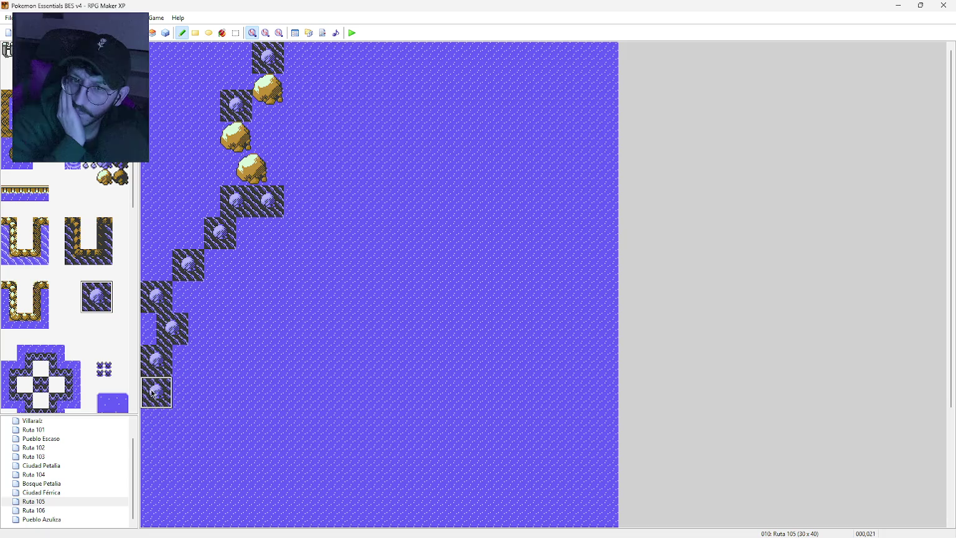
pyautogui.click(172, 425)
pyautogui.click(156, 455)
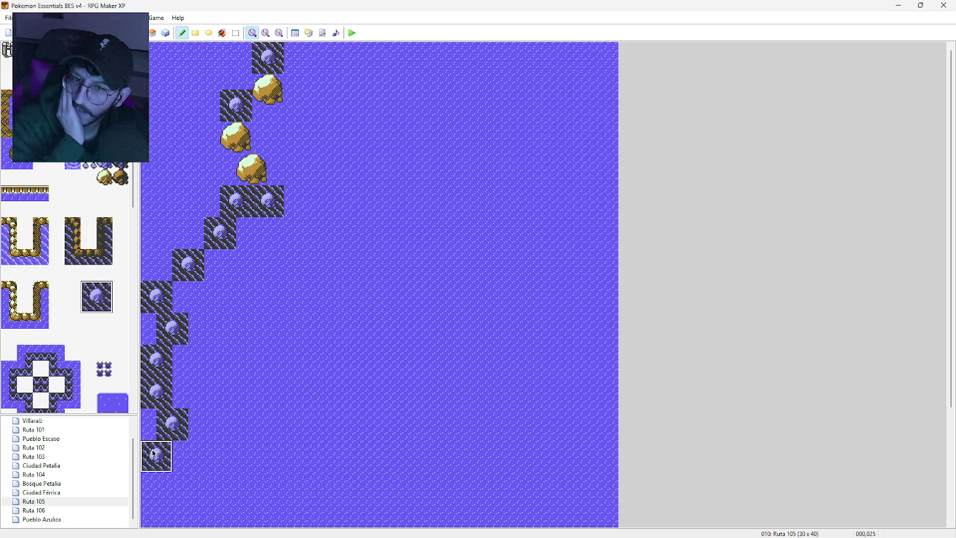
pyautogui.scroll(-3, 196, 498)
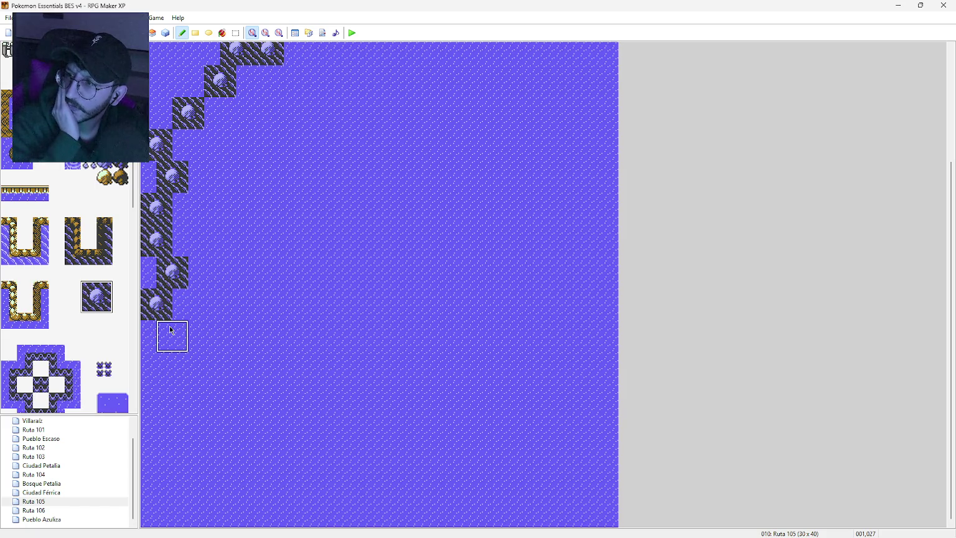
pyautogui.click(171, 331)
pyautogui.click(182, 367)
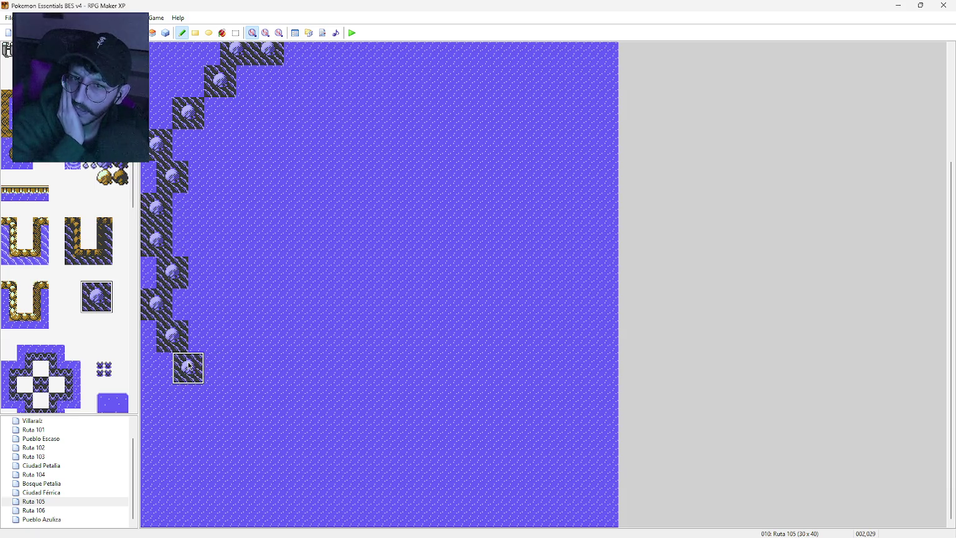